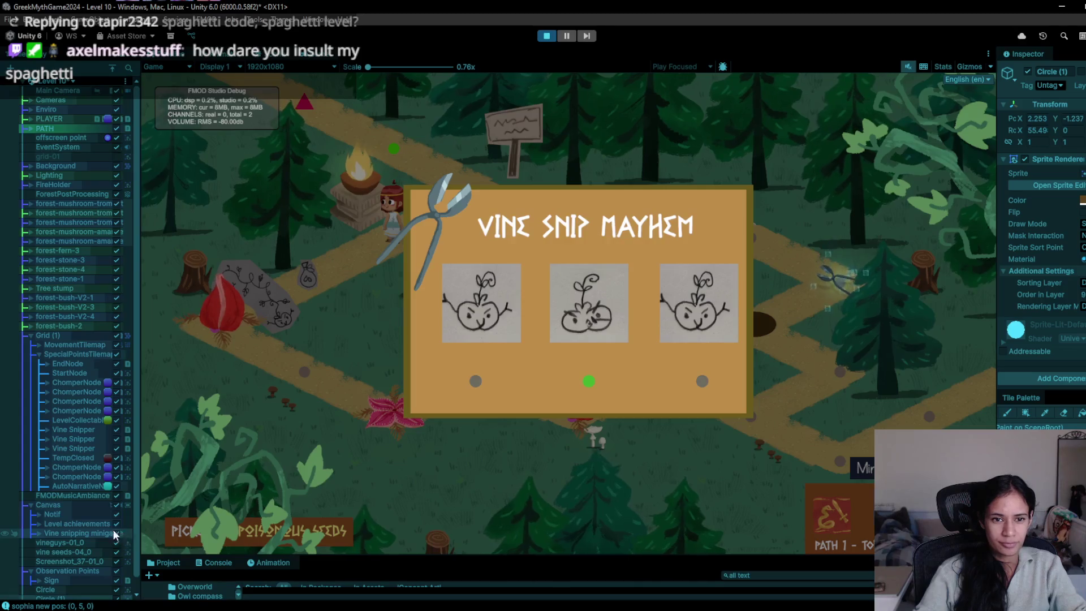
Step: Deactivate 'Vine snipping minigame' under Canvas, then bring up the browser showing the level sketch
{"action": "left_click", "coordinate": [117, 533]}
{"action": "left_click", "coordinate": [117, 533]}
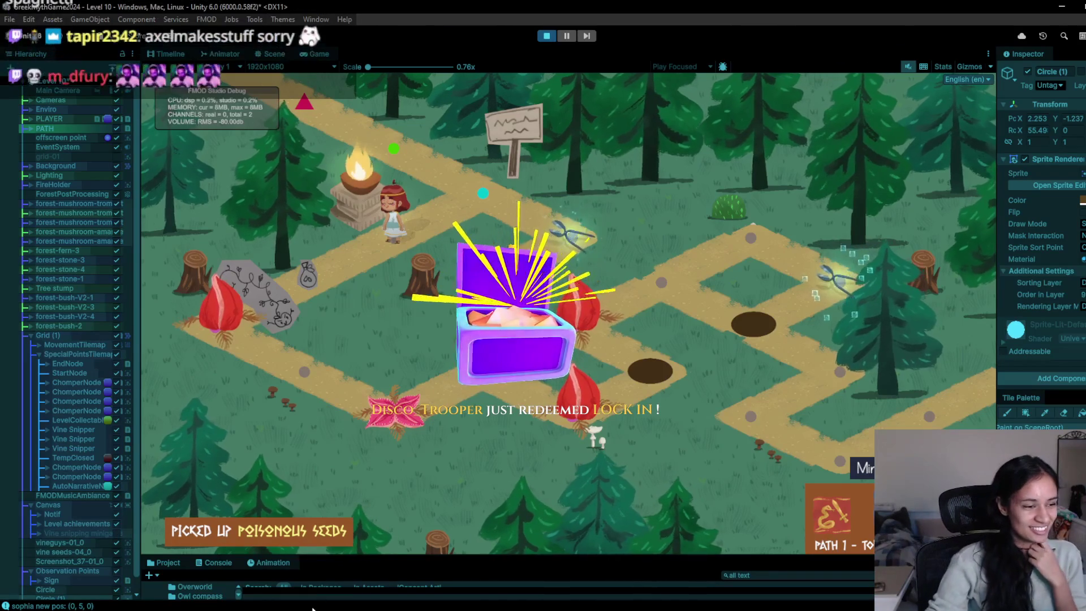
{"action": "mouse_move", "coordinate": [328, 609]}
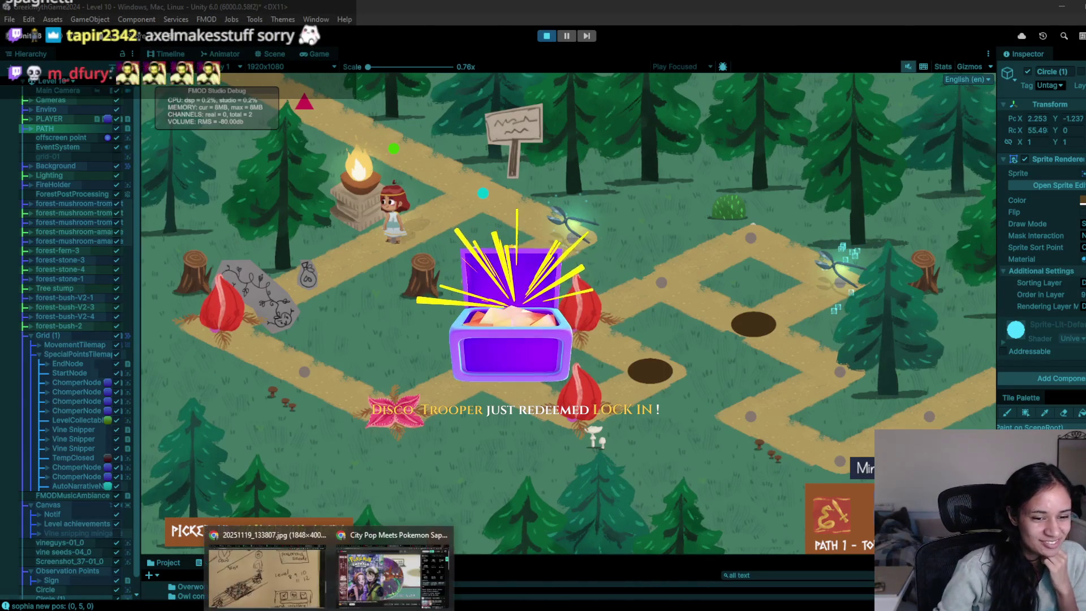
{"action": "left_click", "coordinate": [266, 574]}
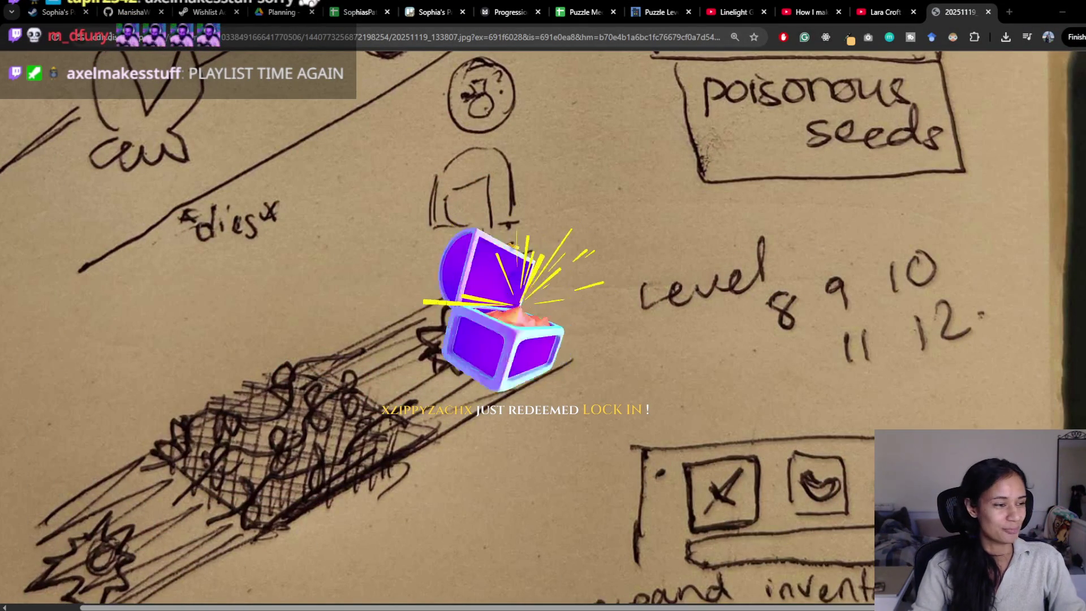
Step: Scroll the level sketch down to the 'expand inventory?' and 'only hold one thing' notes
{"action": "mouse_move", "coordinate": [481, 606]}
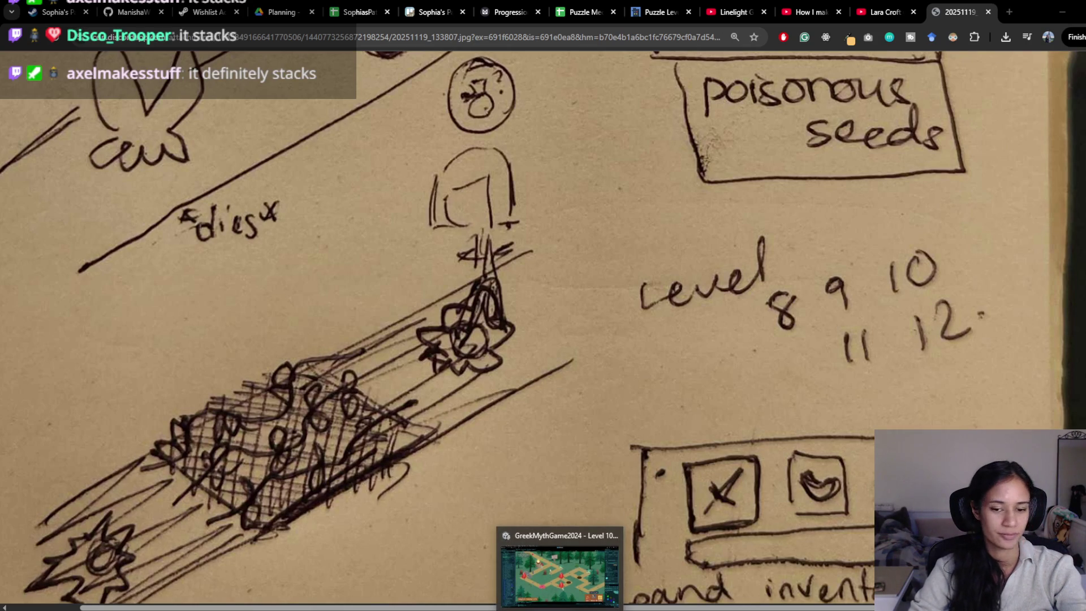
{"action": "mouse_move", "coordinate": [444, 608]}
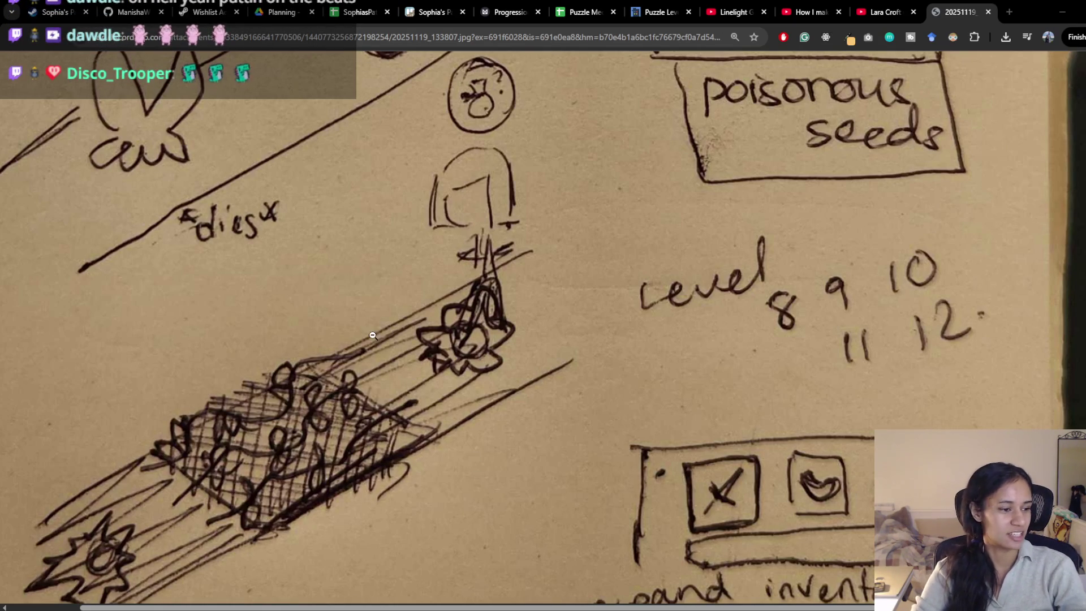
{"action": "scroll", "coordinate": [570, 528], "scroll_direction": "down", "scroll_amount": 10}
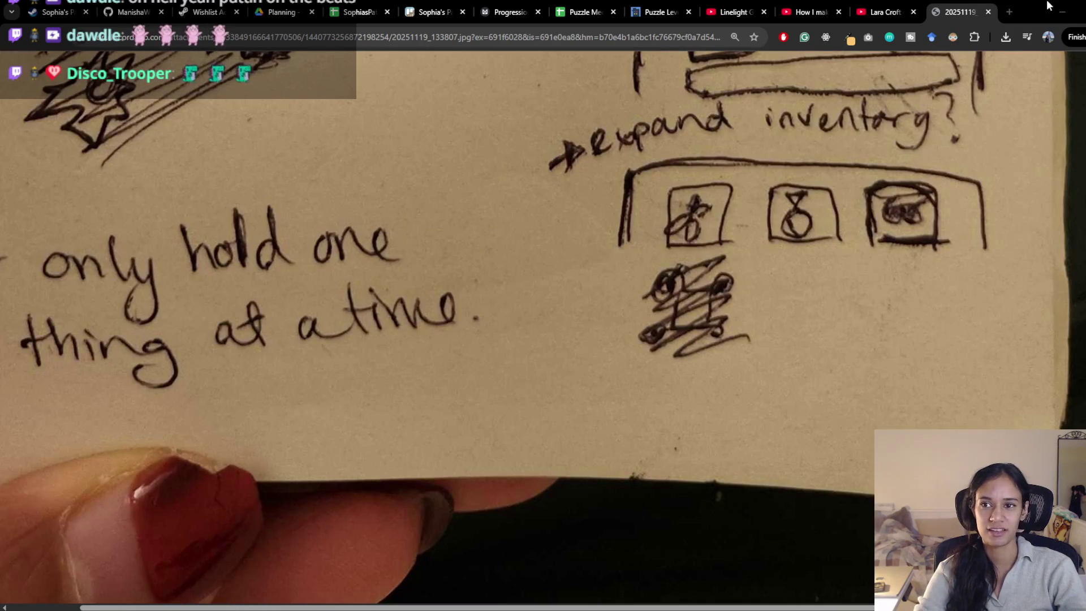
Step: Minimize Chrome and walk the character across two path nodes in Level 10
{"action": "left_click", "coordinate": [1046, 12]}
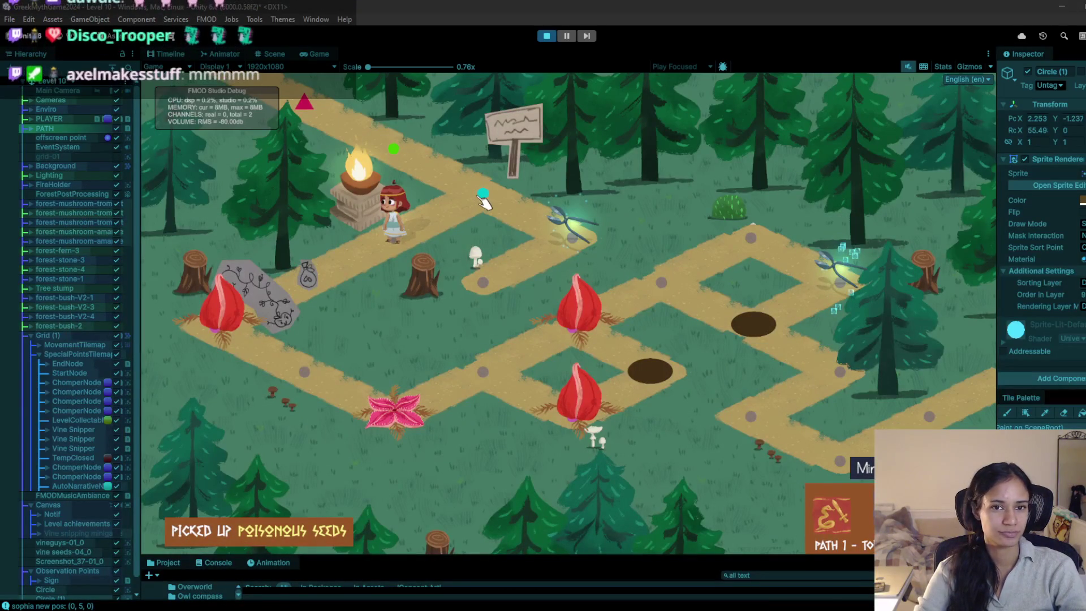
{"action": "left_click", "coordinate": [481, 197]}
{"action": "left_click", "coordinate": [419, 244]}
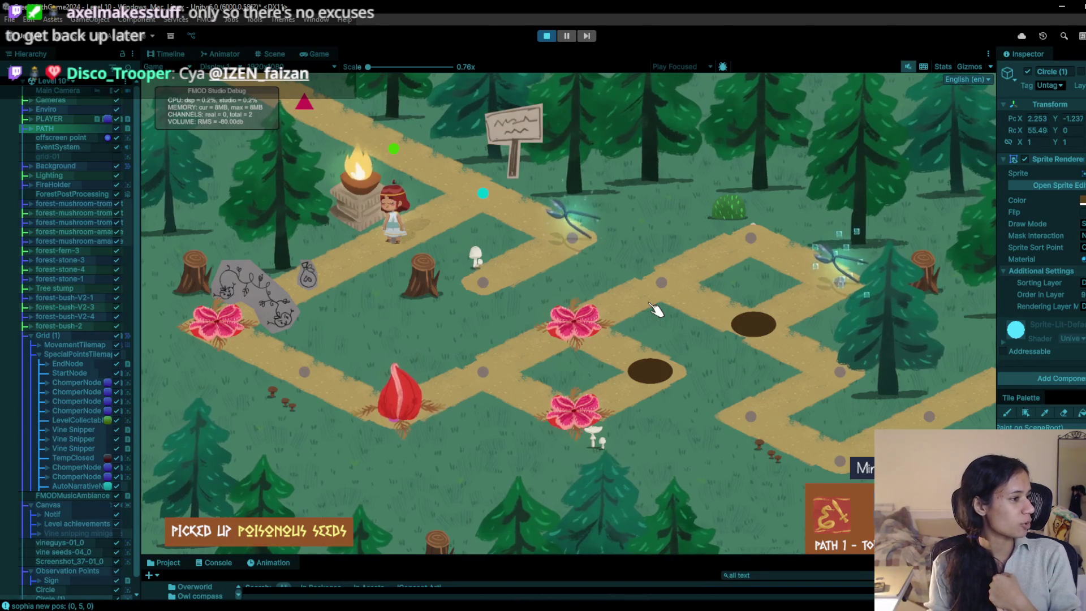
Step: Scroll the Hierarchy and re-enable 'Vine snipping minigame' to show the Vine Snip Mayhem panel
{"action": "scroll", "coordinate": [87, 562], "scroll_direction": "down", "scroll_amount": 2}
{"action": "left_click", "coordinate": [117, 519]}
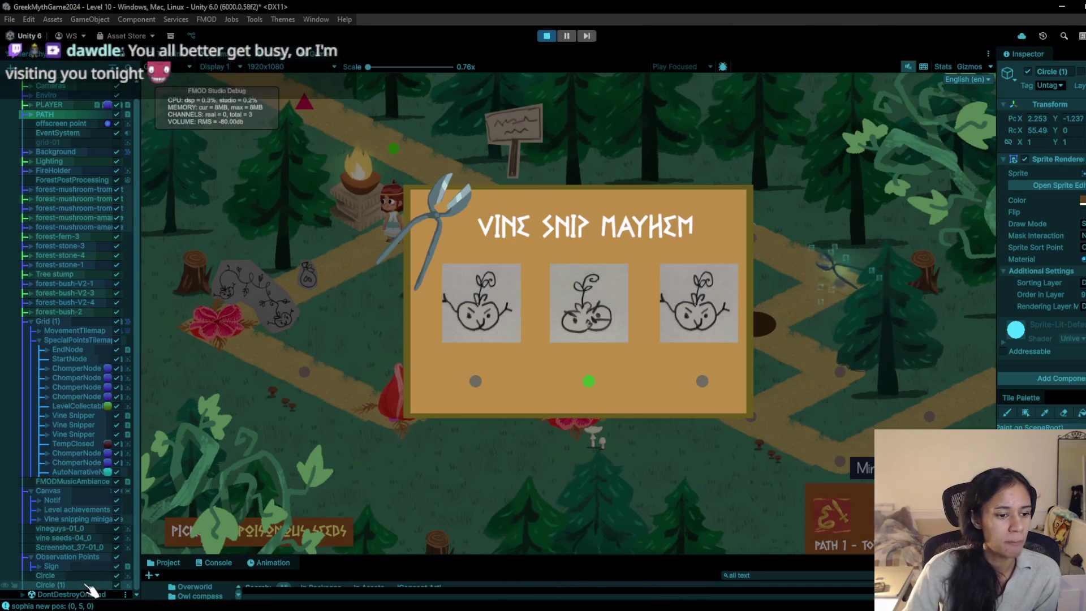
Step: Untick 'Vine snipping minigame' again so Level 10's forest path is fully visible
{"action": "left_click", "coordinate": [117, 519]}
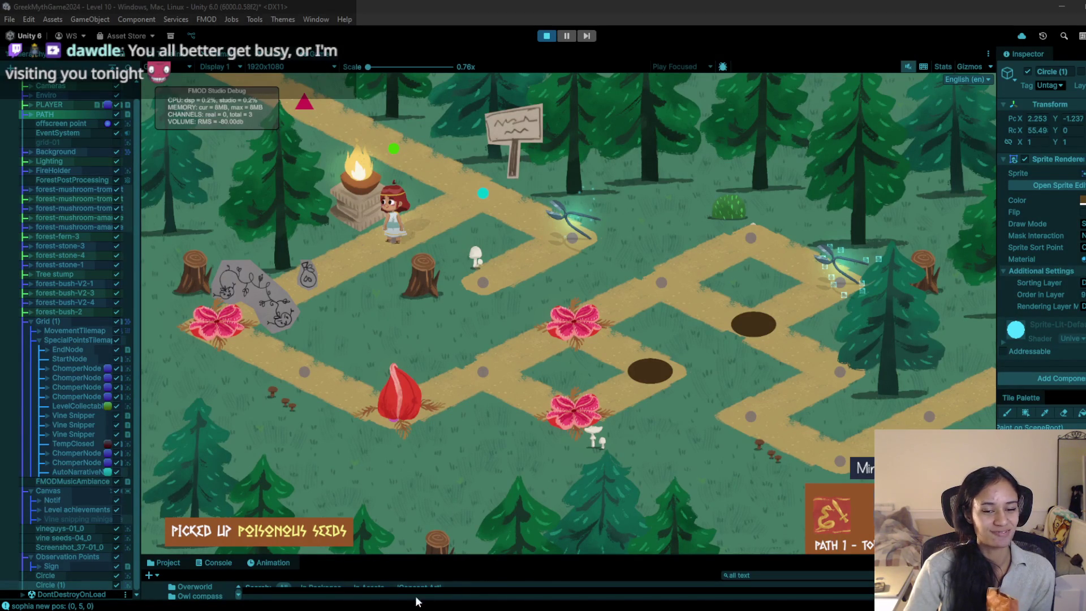
{"action": "mouse_move", "coordinate": [419, 608]}
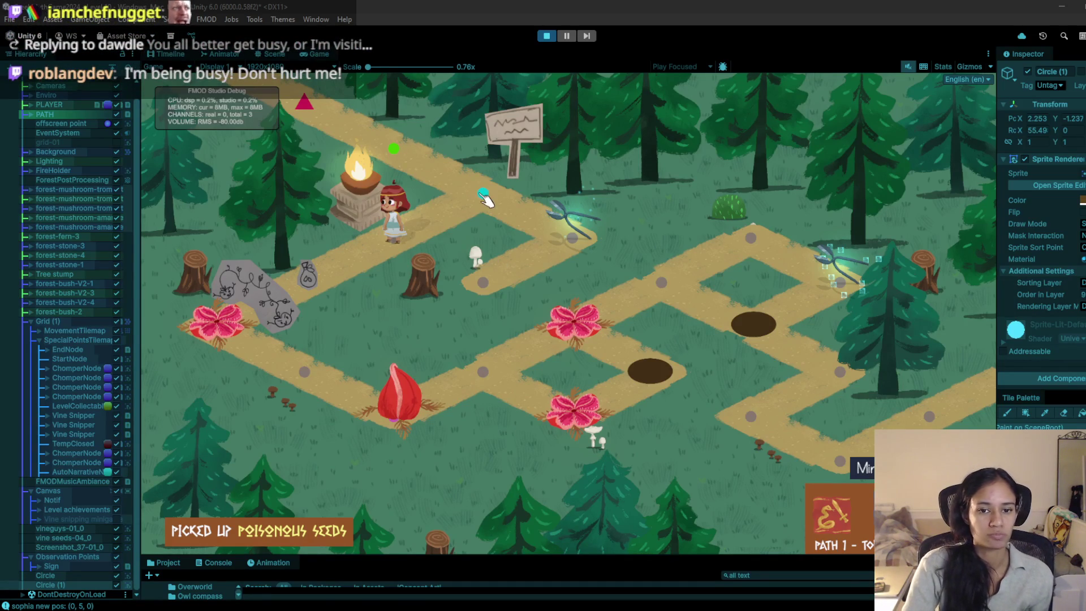
{"action": "mouse_move", "coordinate": [362, 606]}
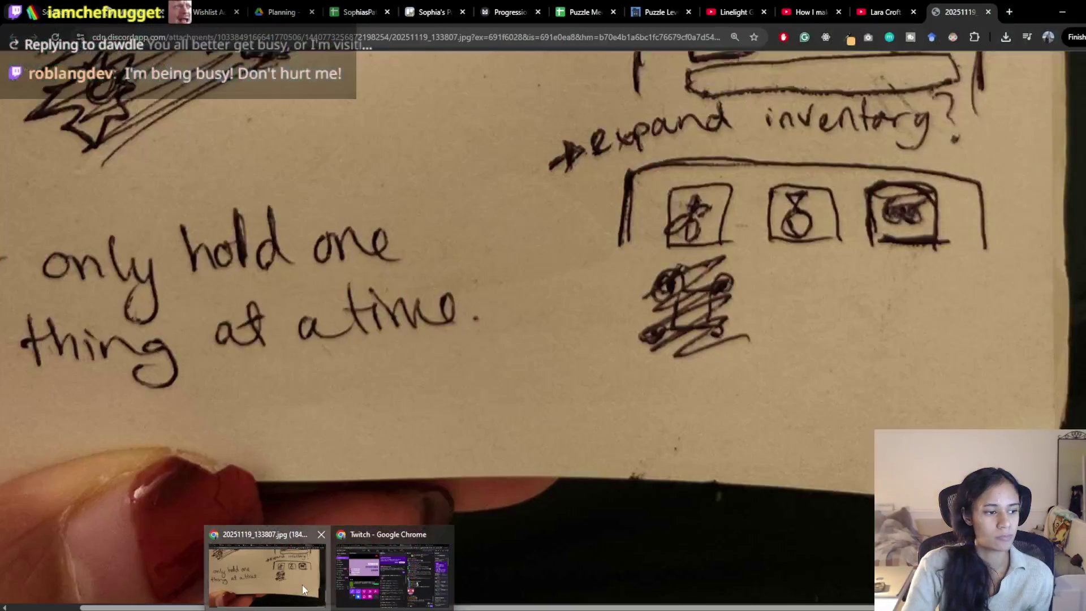
Step: In Chrome, switch to the Puzzle Mechanics sheet and select cells F7 and E6
{"action": "left_click", "coordinate": [311, 577]}
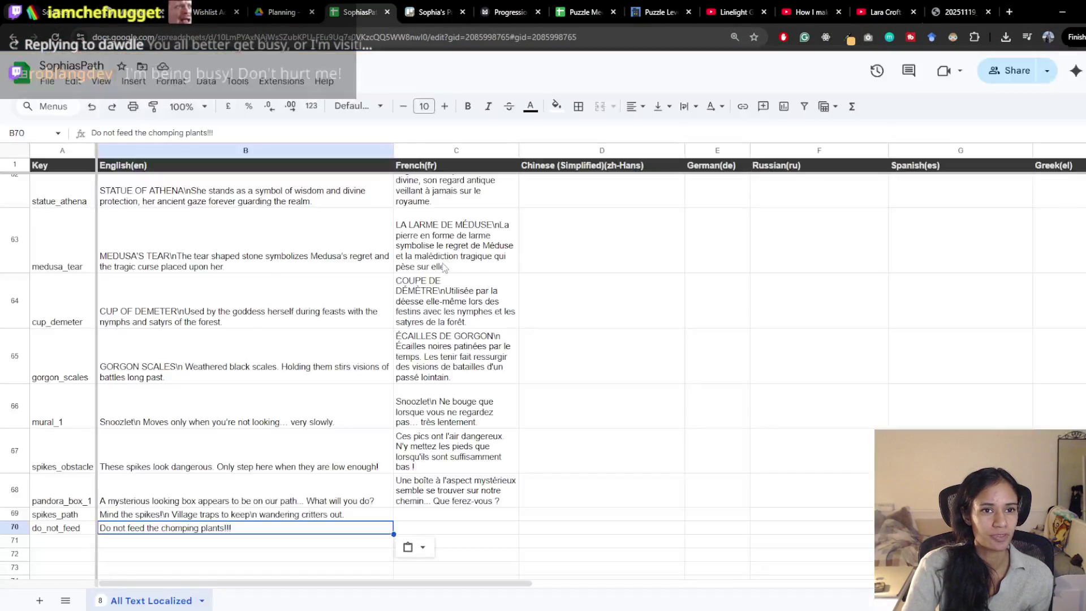
{"action": "left_click", "coordinate": [380, 13]}
{"action": "left_click", "coordinate": [583, 12]}
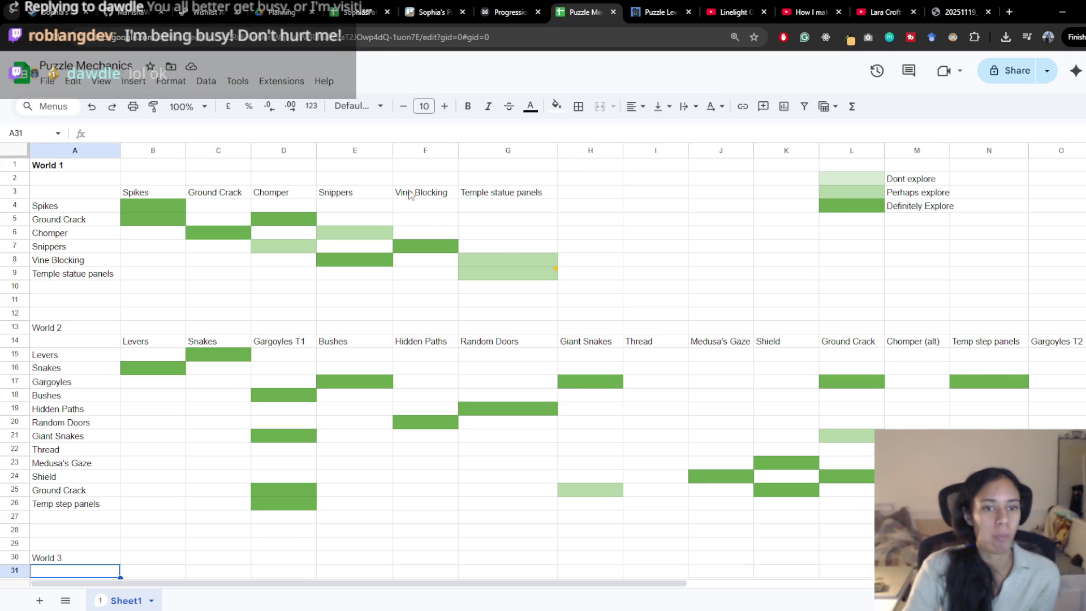
{"action": "left_click", "coordinate": [417, 250]}
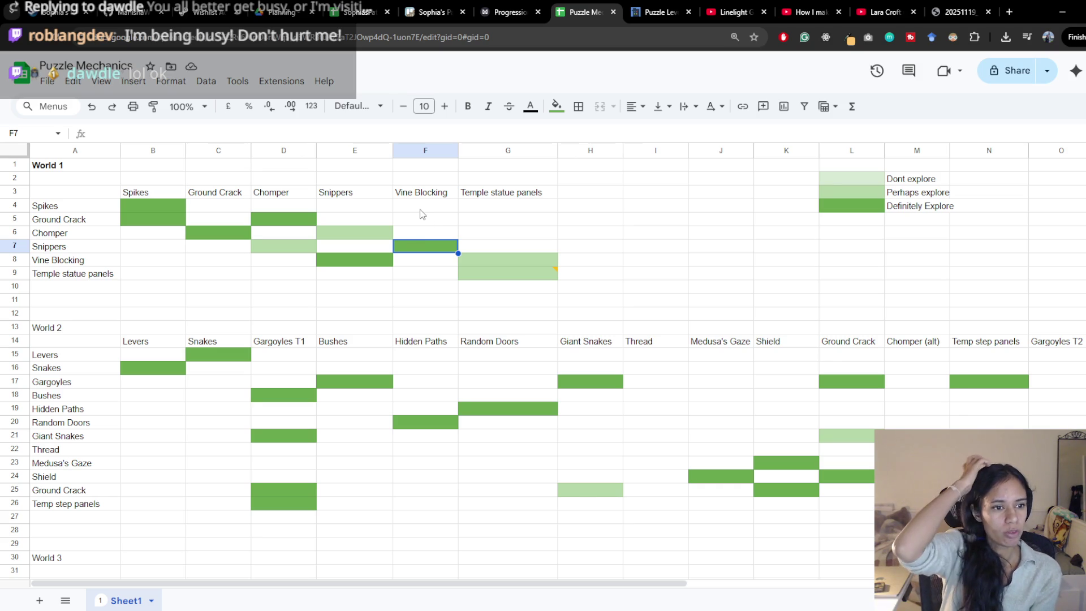
{"action": "left_click", "coordinate": [382, 229]}
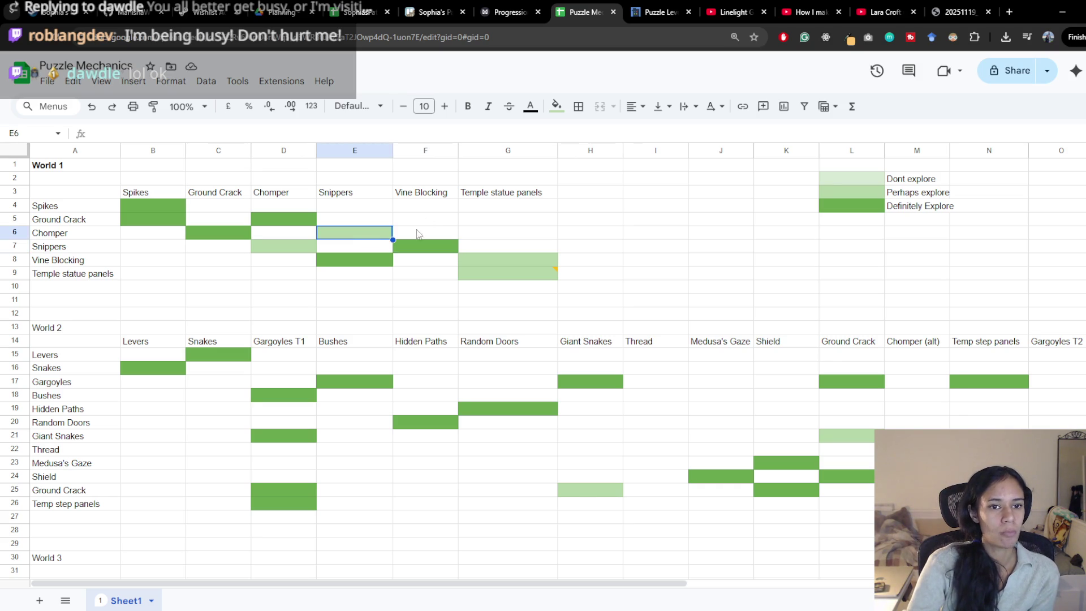
Step: Add 'seeds' as a new World 1 mechanic heading in cell H3
{"action": "left_click", "coordinate": [593, 193]}
{"action": "type", "text": "seeds"}
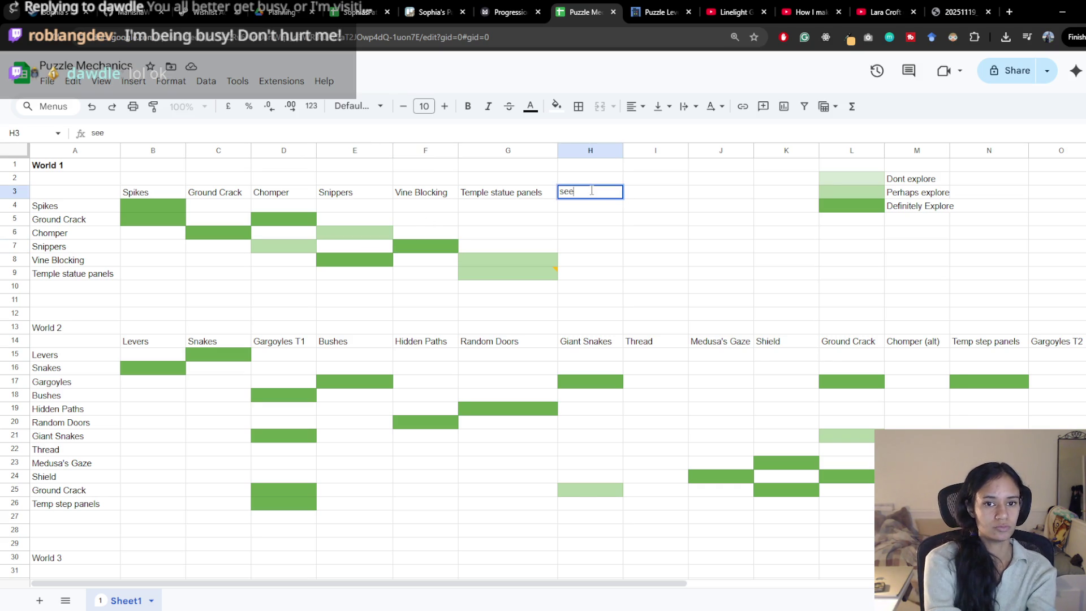
{"action": "key", "text": "Return"}
Step: Remove the light-green fill from the Chomper–Snippers cell E6
{"action": "left_click", "coordinate": [373, 231]}
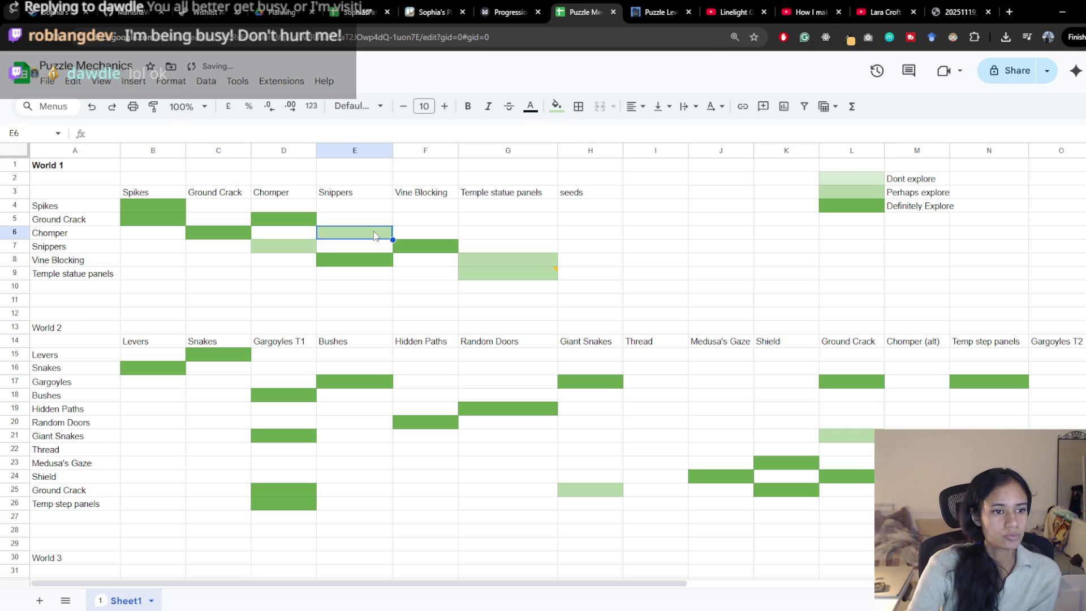
{"action": "left_click", "coordinate": [576, 108]}
{"action": "left_click", "coordinate": [556, 107]}
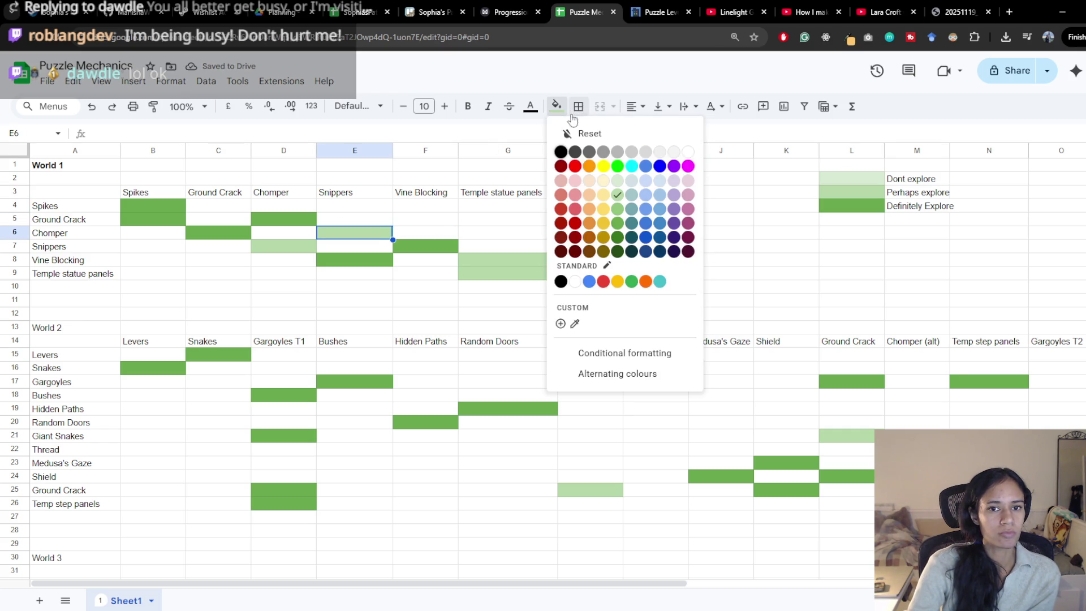
{"action": "left_click", "coordinate": [576, 133]}
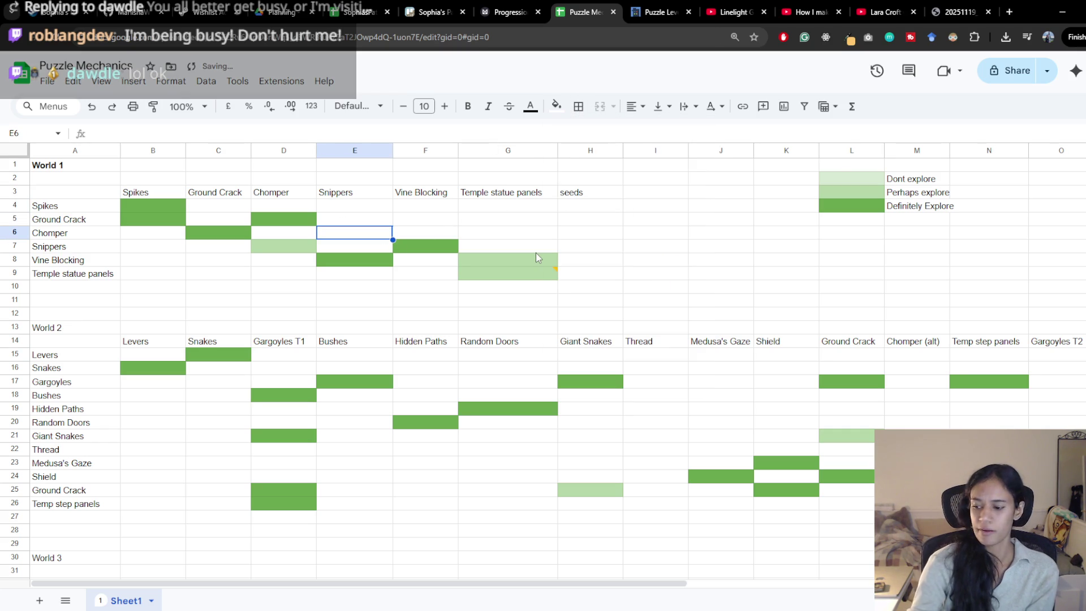
Step: Fill the Chomper–seeds cell H6 green, then return to Unity
{"action": "left_click", "coordinate": [573, 234]}
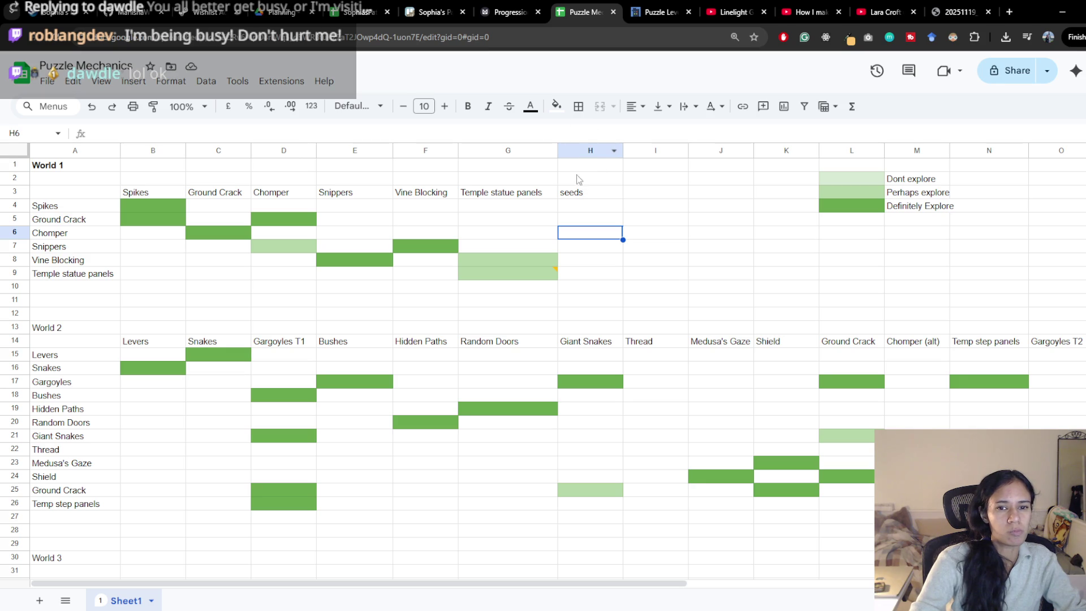
{"action": "left_click", "coordinate": [556, 106]}
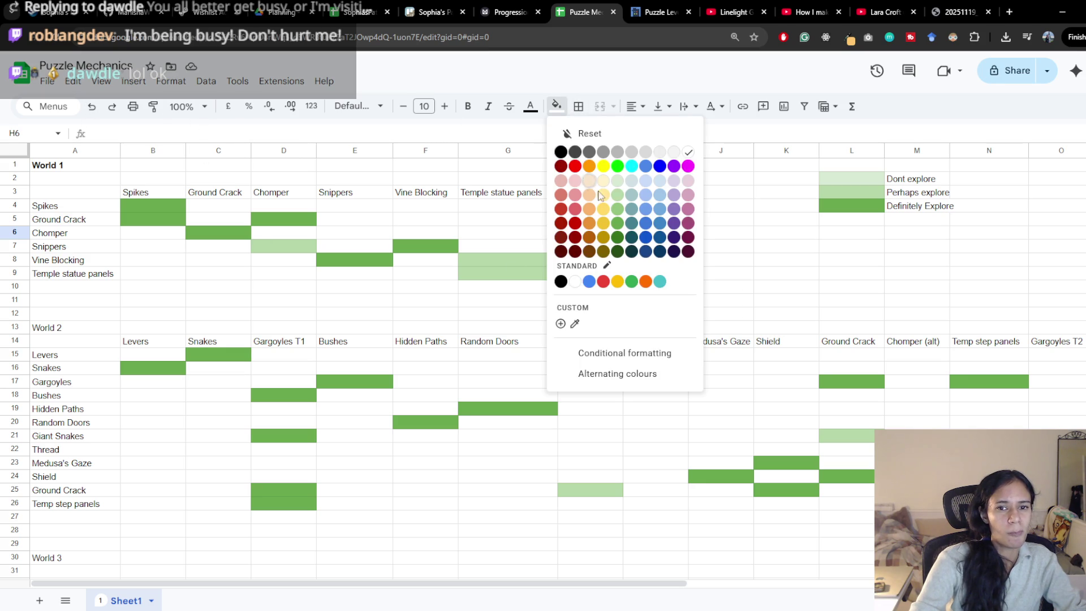
{"action": "left_click", "coordinate": [618, 225]}
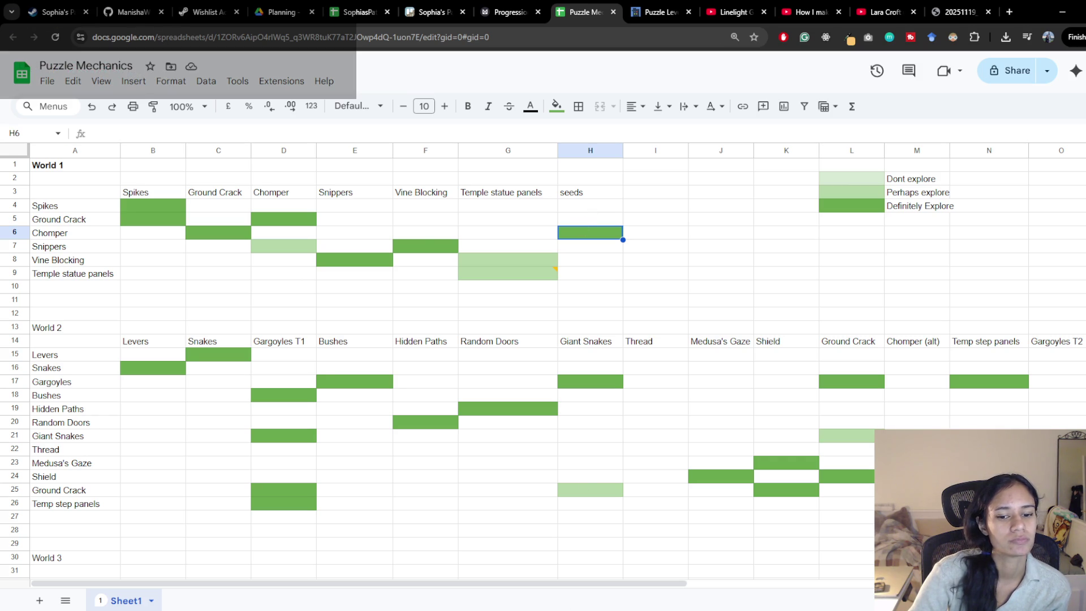
{"action": "key", "text": "alt+Tab"}
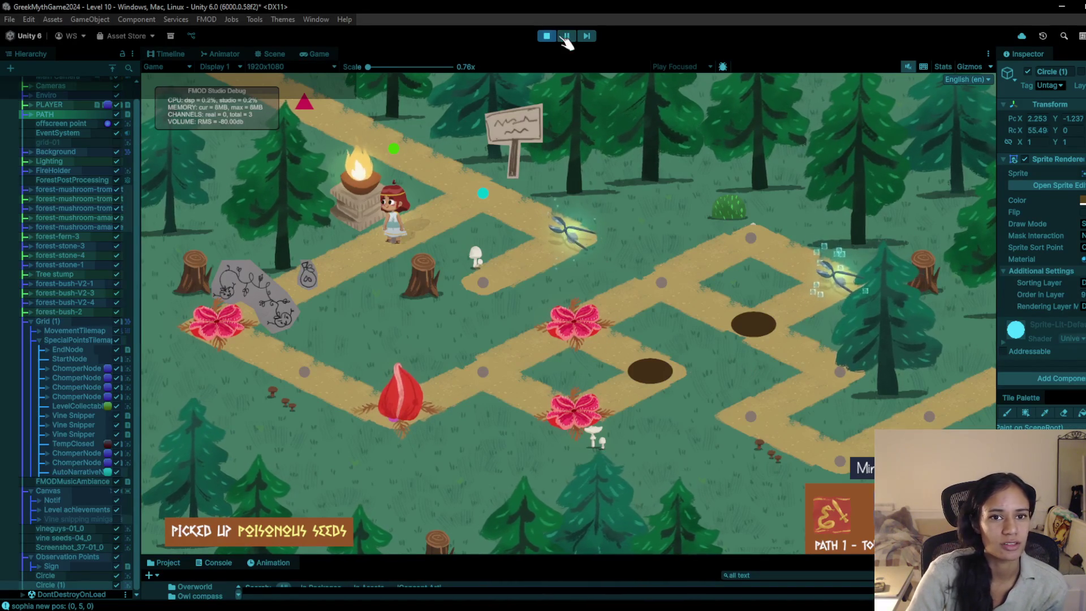
Step: Stop Play mode and delete both brown Circle hole markers from the paths
{"action": "key", "text": "ctrl+p"}
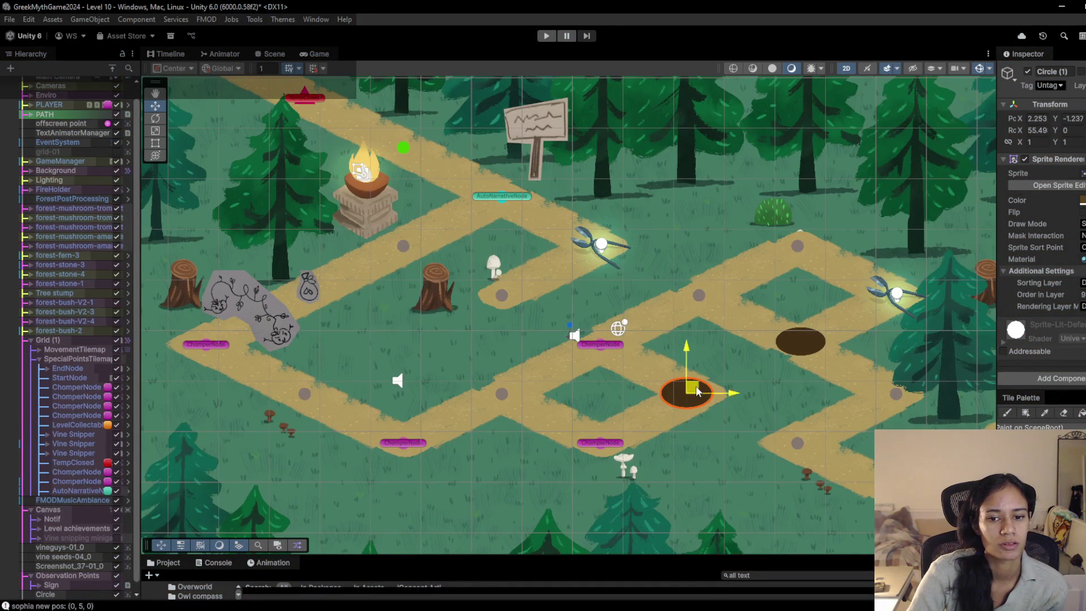
{"action": "key", "text": "Delete"}
{"action": "left_click", "coordinate": [801, 348]}
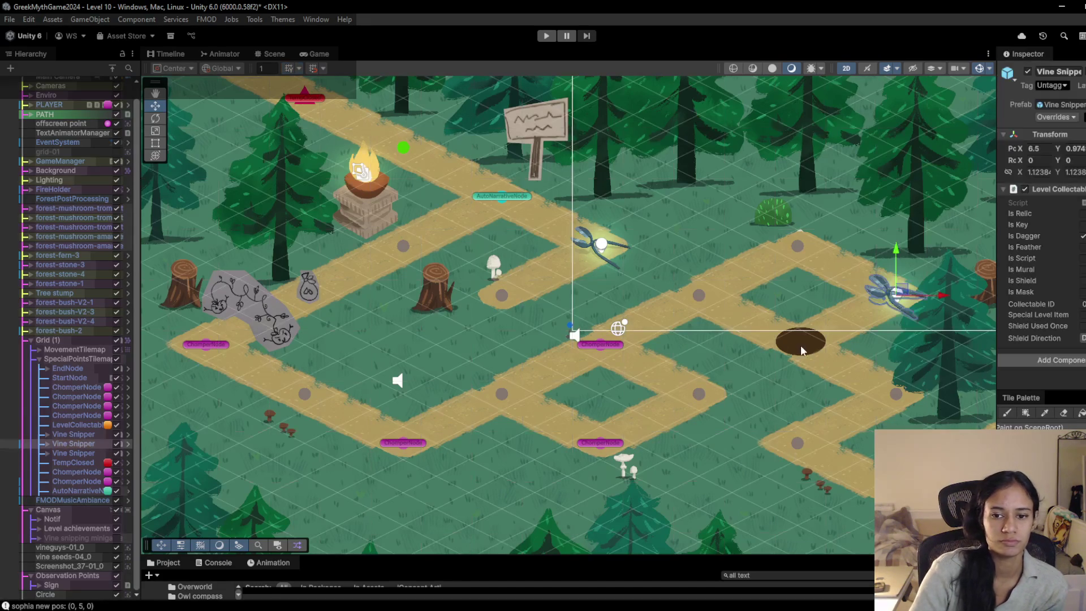
{"action": "left_click", "coordinate": [801, 348]}
{"action": "left_click", "coordinate": [801, 348]}
{"action": "left_click", "coordinate": [801, 351]}
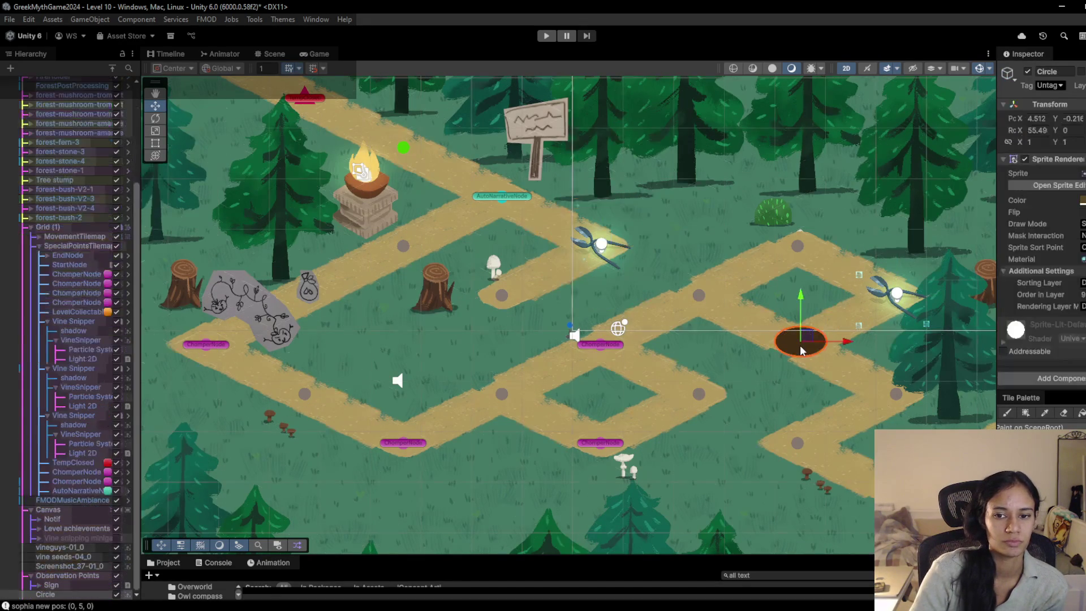
{"action": "key", "text": "Delete"}
Step: Playtest the level by walking the character to two path nodes, then stop
{"action": "left_click", "coordinate": [546, 36]}
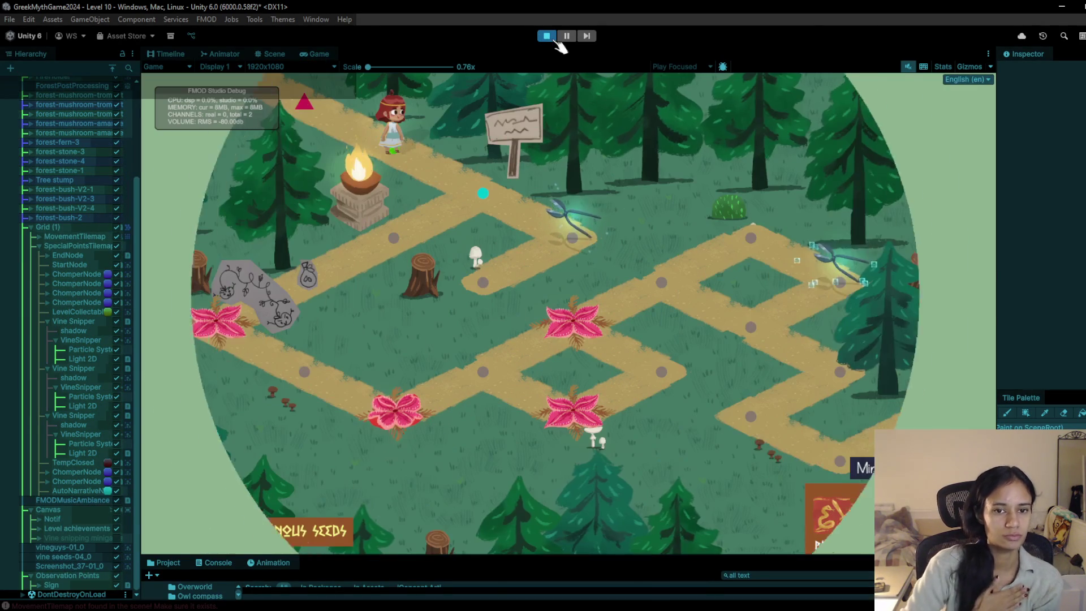
{"action": "left_click", "coordinate": [492, 203]}
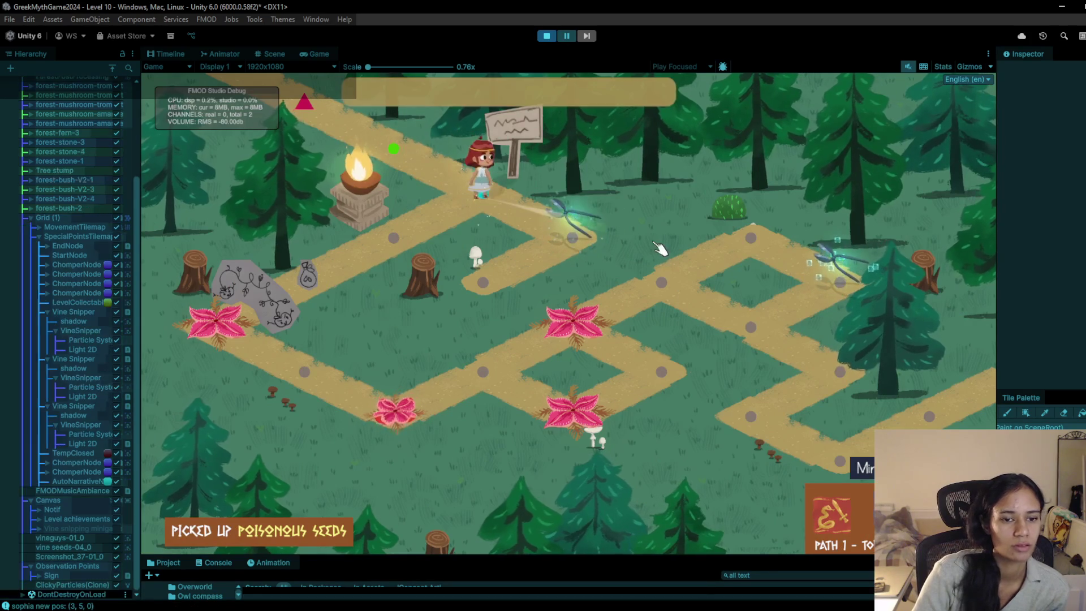
{"action": "left_click", "coordinate": [393, 233]}
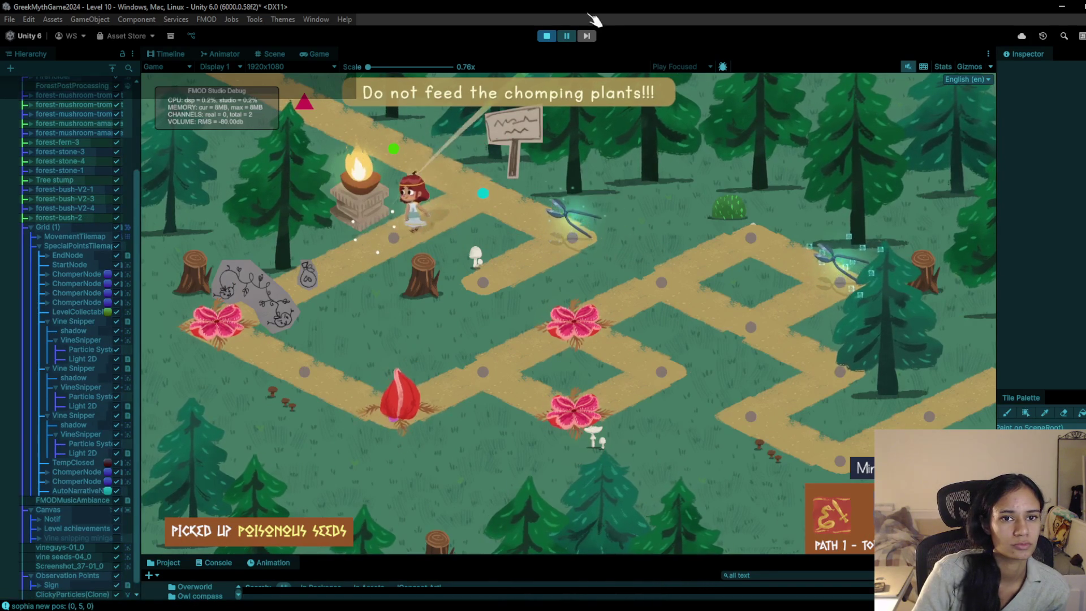
{"action": "key", "text": "ctrl+p"}
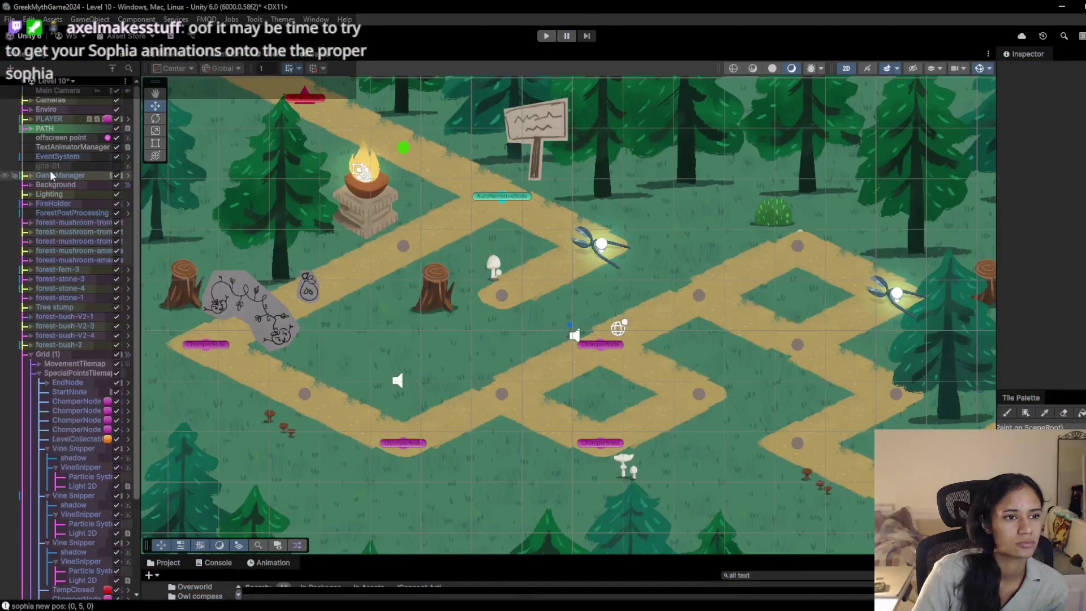
{"action": "scroll", "coordinate": [32, 103], "scroll_direction": "up", "scroll_amount": 2}
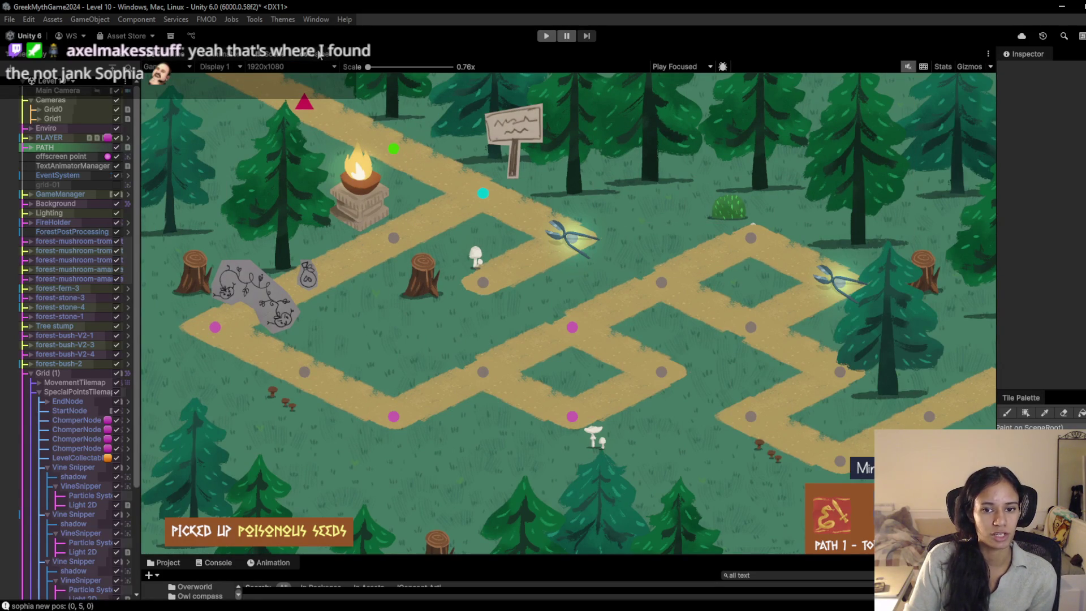
Step: Scroll the Hierarchy and re-enable the Vine snipping minigame panel over Level 10
{"action": "scroll", "coordinate": [128, 501], "scroll_direction": "down", "scroll_amount": 5}
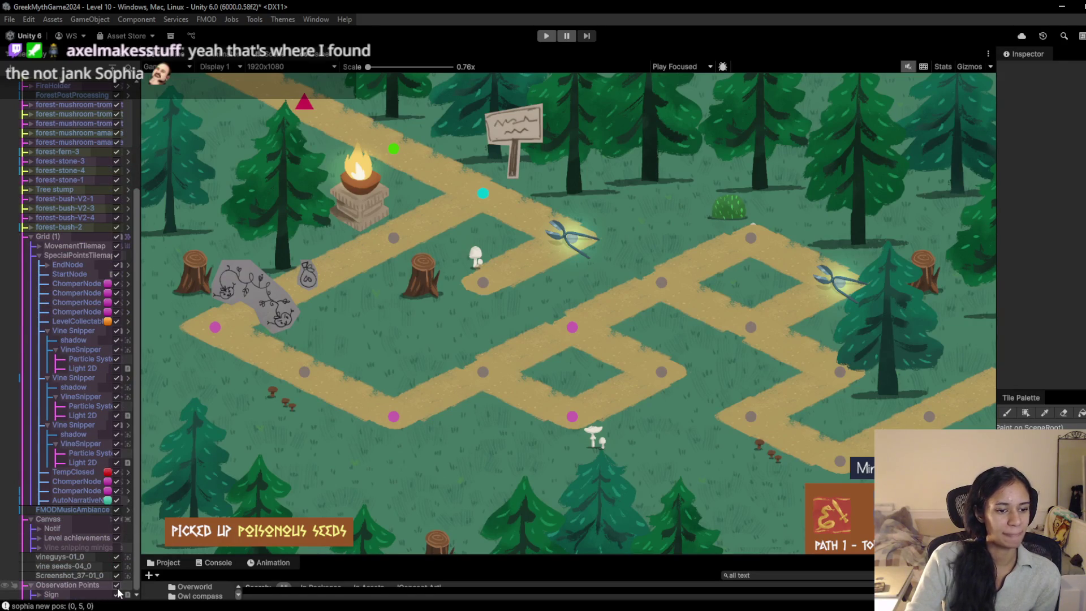
{"action": "left_click", "coordinate": [116, 547]}
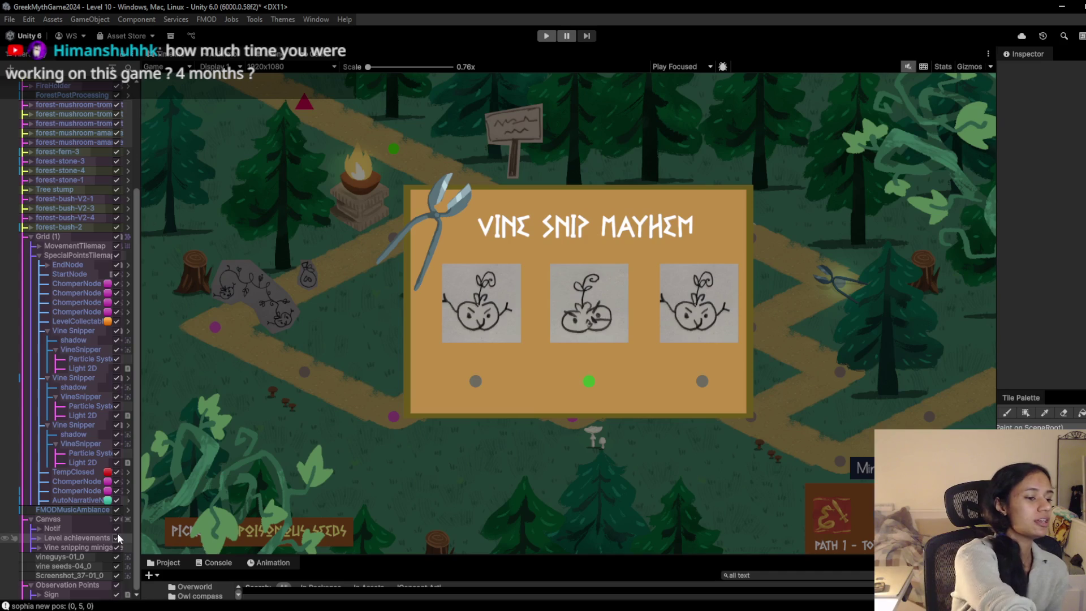
{"action": "left_click_drag", "start_coordinate": [141, 259], "coordinate": [158, 259]}
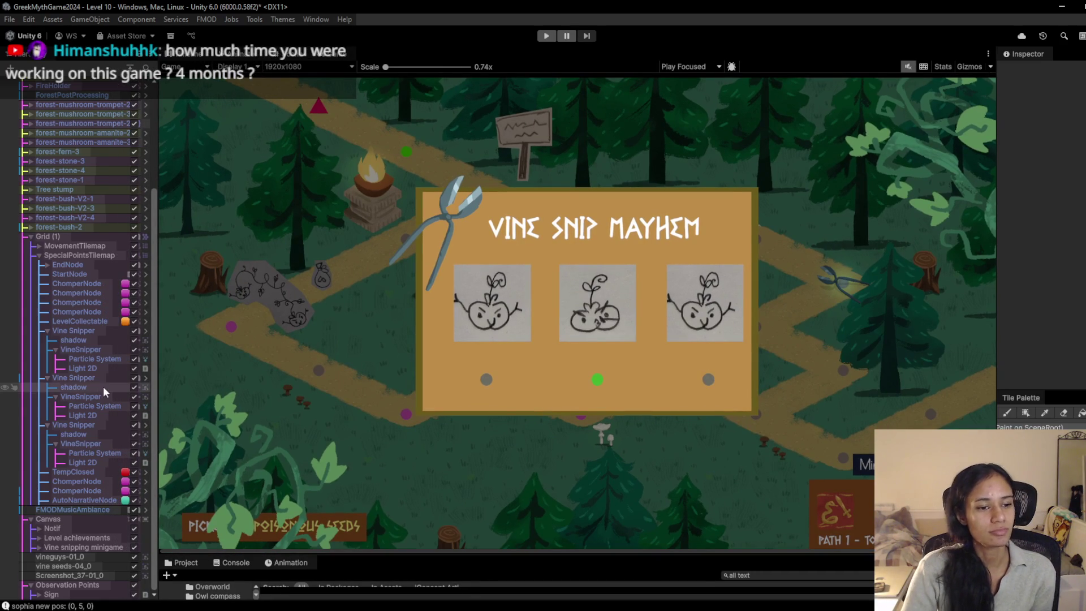
{"action": "scroll", "coordinate": [115, 101], "scroll_direction": "up", "scroll_amount": 10}
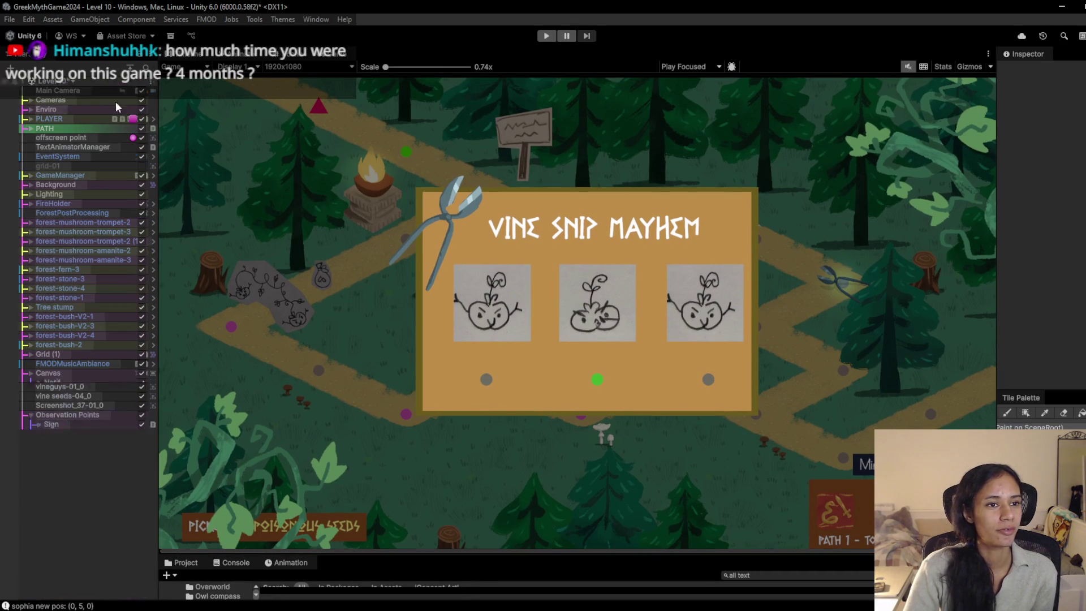
{"action": "left_click", "coordinate": [31, 373]}
{"action": "left_click", "coordinate": [39, 401]}
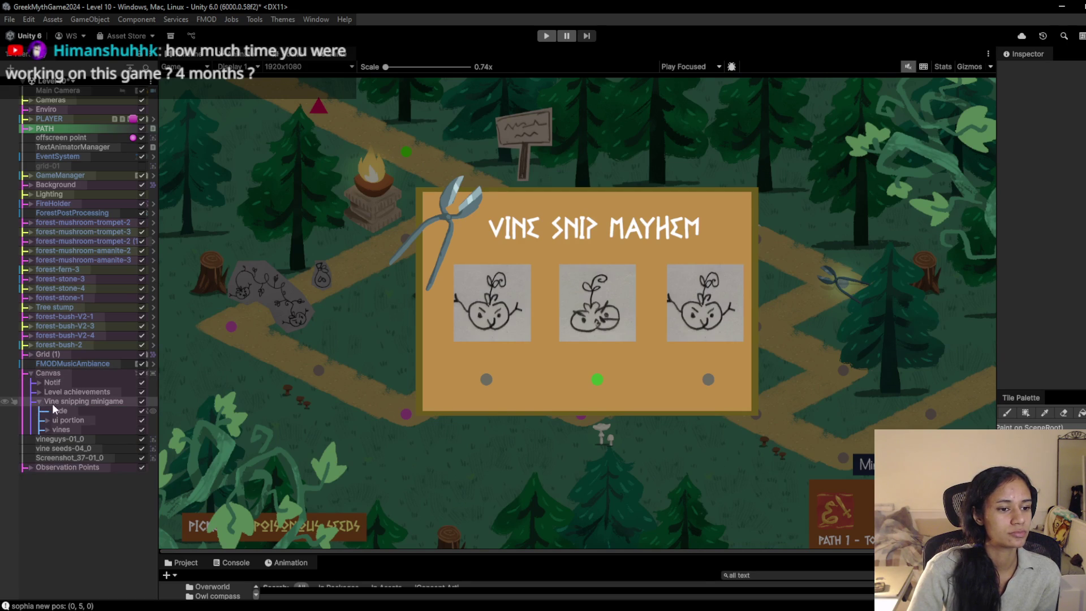
{"action": "left_click", "coordinate": [141, 401]}
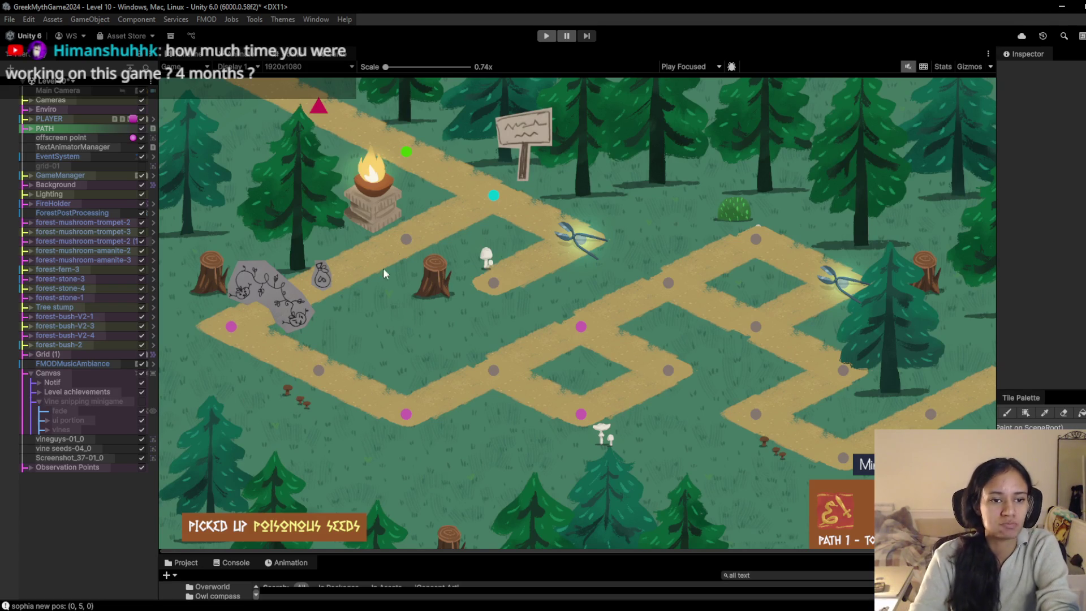
Step: Start Play mode and walk the character right along the path and back to the brazier
{"action": "left_click", "coordinate": [546, 35]}
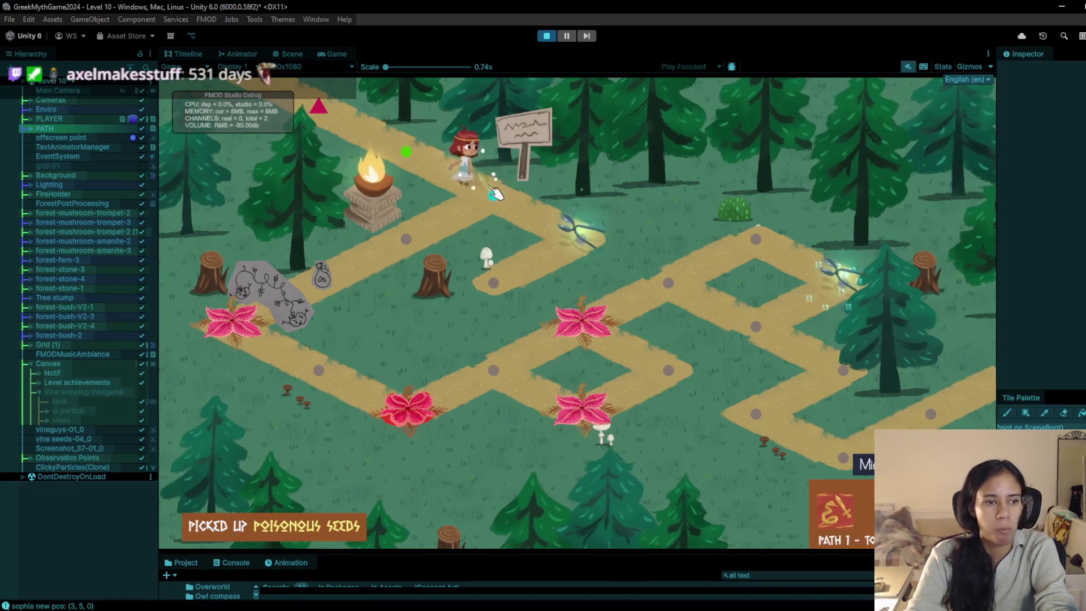
{"action": "left_click", "coordinate": [496, 194]}
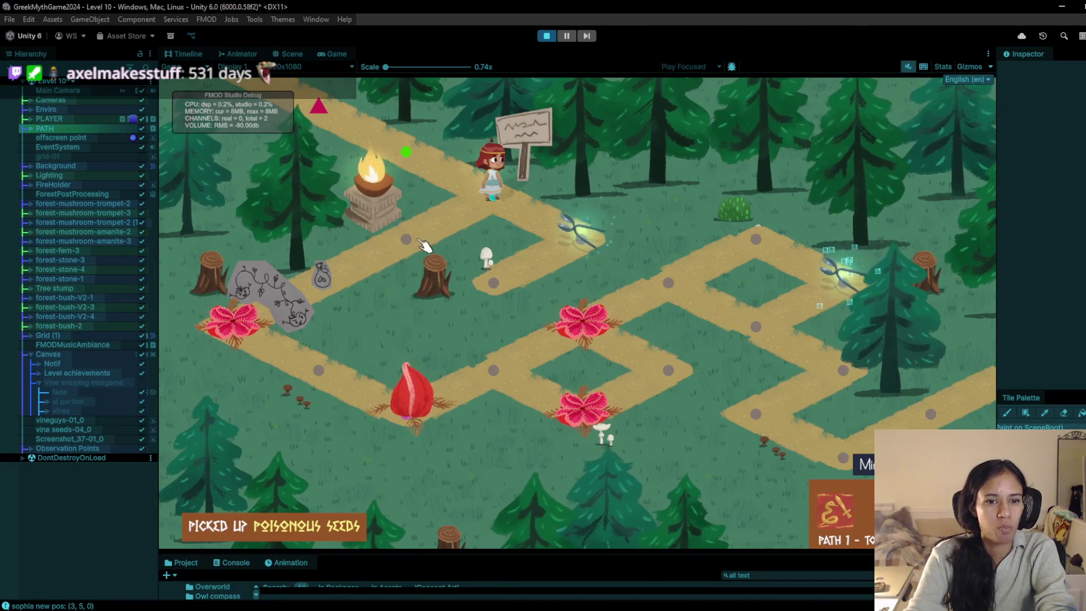
{"action": "left_click", "coordinate": [494, 197]}
{"action": "left_click", "coordinate": [513, 201]}
{"action": "left_click", "coordinate": [524, 214]}
{"action": "left_click", "coordinate": [400, 236]}
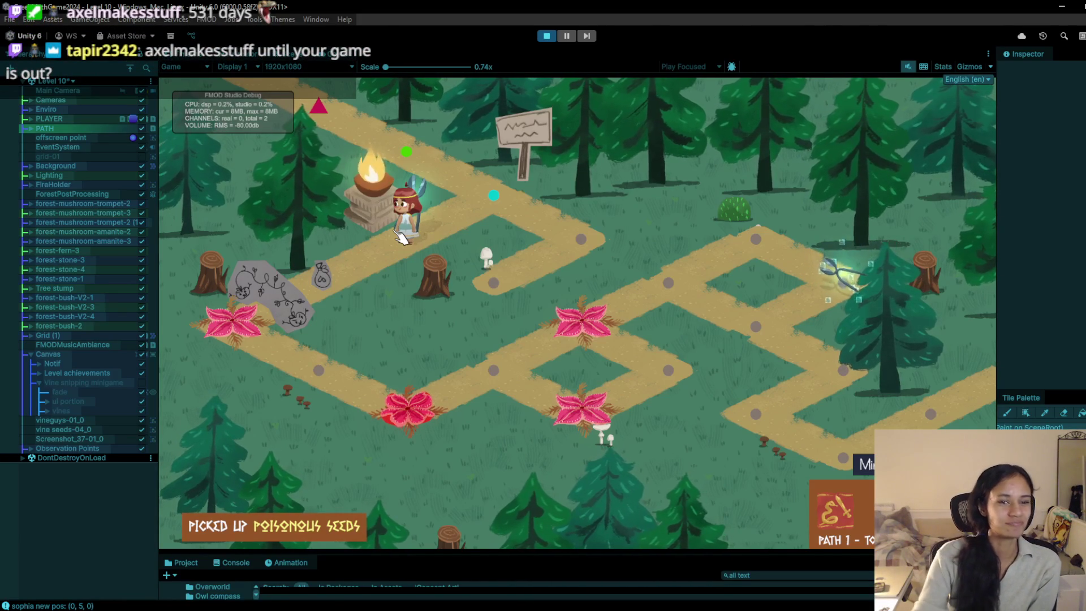
Step: Walk the character to the signpost, down to the seed bag, and back by the brazier
{"action": "left_click", "coordinate": [453, 235]}
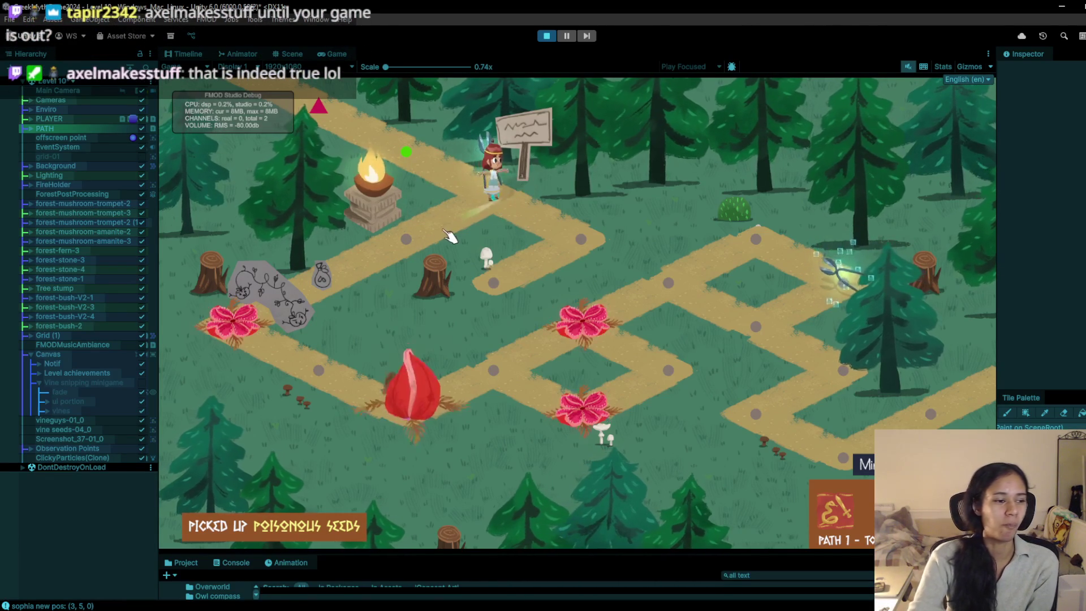
{"action": "left_click", "coordinate": [352, 276]}
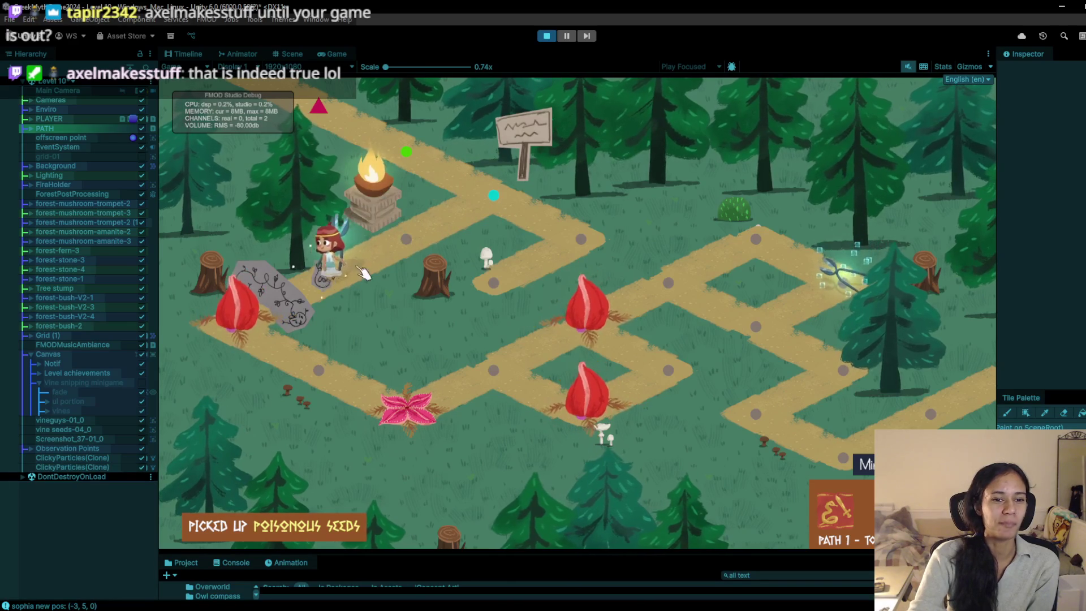
{"action": "left_click", "coordinate": [402, 248]}
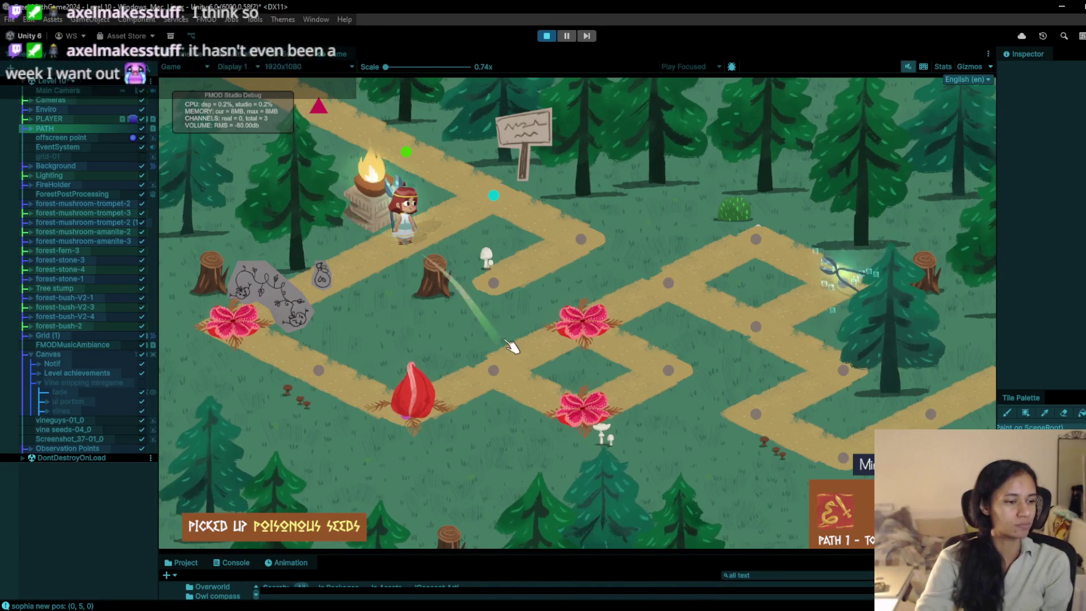
Step: Walk the character through maze tiles (3,5,0), (0,5,0), (3,2,0) and (0,2,0)
{"action": "left_click", "coordinate": [491, 199]}
{"action": "left_click", "coordinate": [439, 215]}
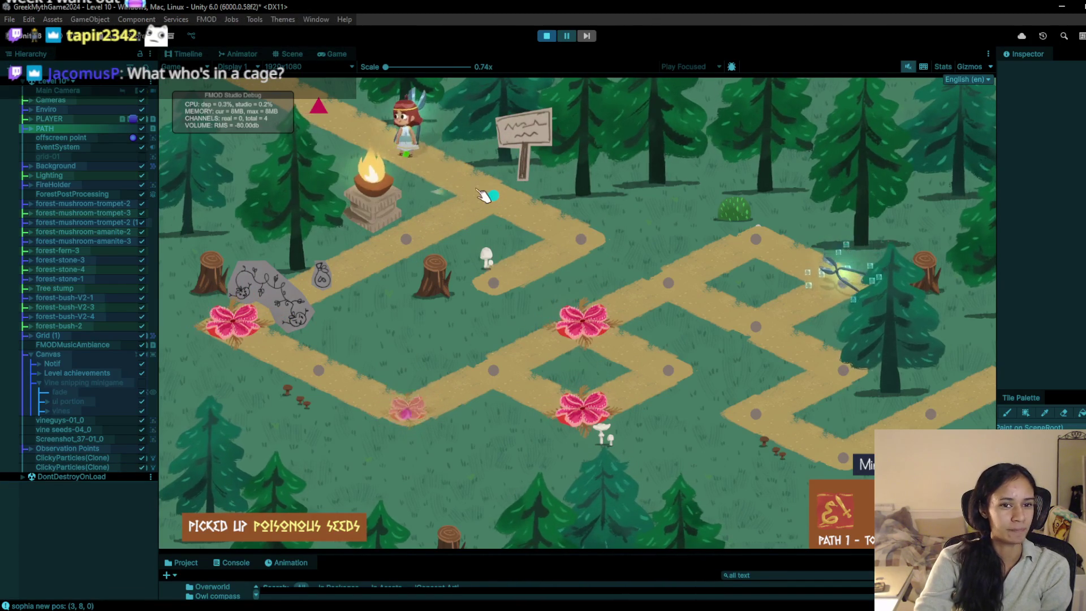
{"action": "left_click", "coordinate": [409, 234]}
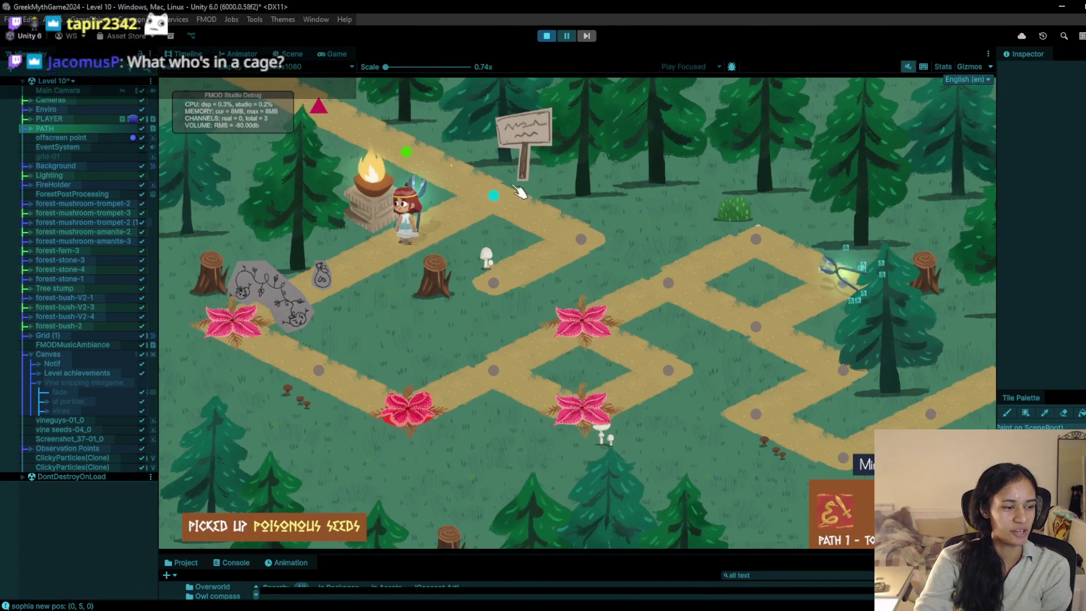
{"action": "left_click", "coordinate": [566, 237]}
{"action": "left_click", "coordinate": [581, 239]}
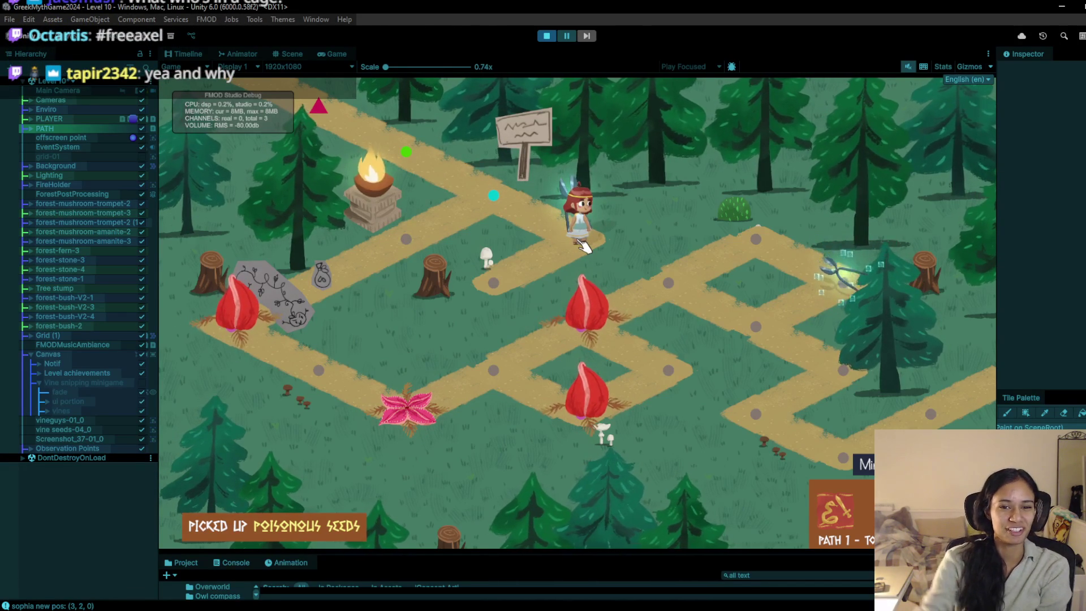
{"action": "left_click", "coordinate": [535, 263]}
Step: Walk the character past the signpost, down to the seed bag tile, and back up the path
{"action": "left_click", "coordinate": [582, 232]}
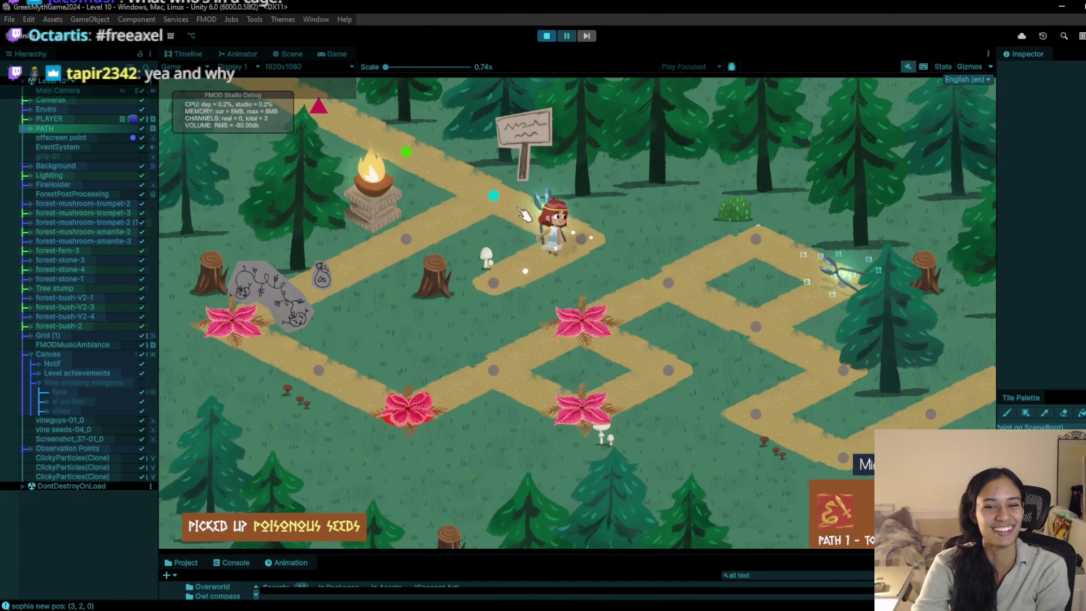
{"action": "left_click", "coordinate": [494, 195]}
{"action": "left_click", "coordinate": [407, 245]}
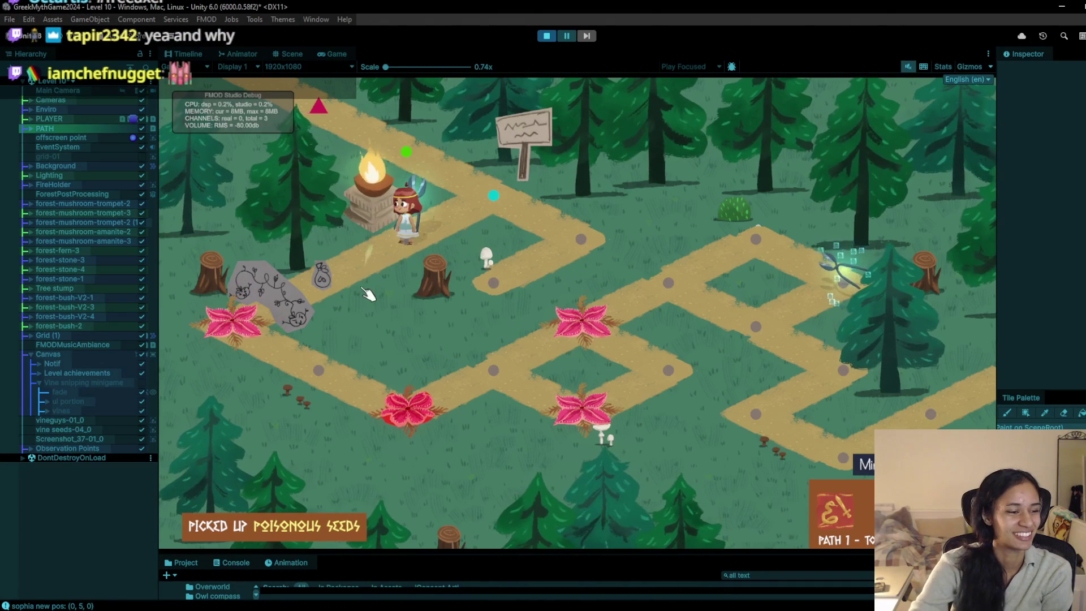
{"action": "left_click", "coordinate": [339, 280]}
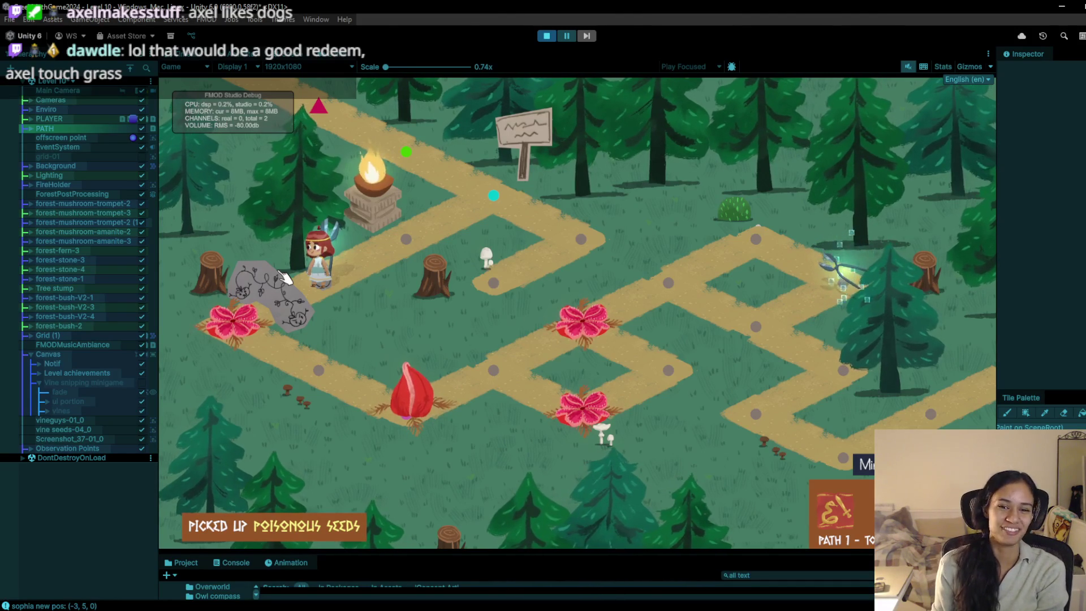
{"action": "left_click", "coordinate": [434, 245]}
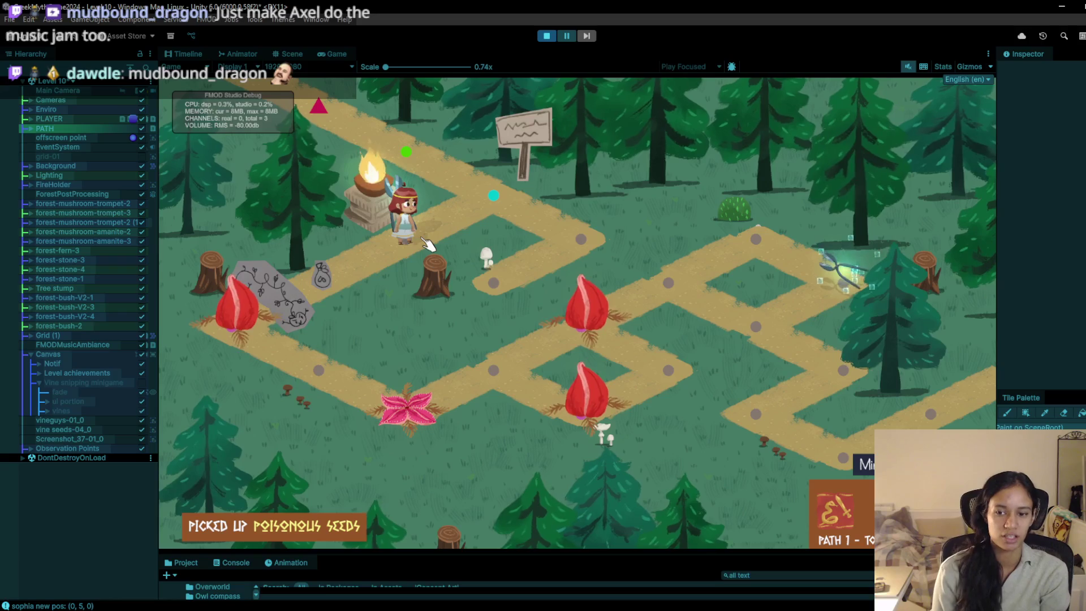
{"action": "left_click", "coordinate": [478, 197]}
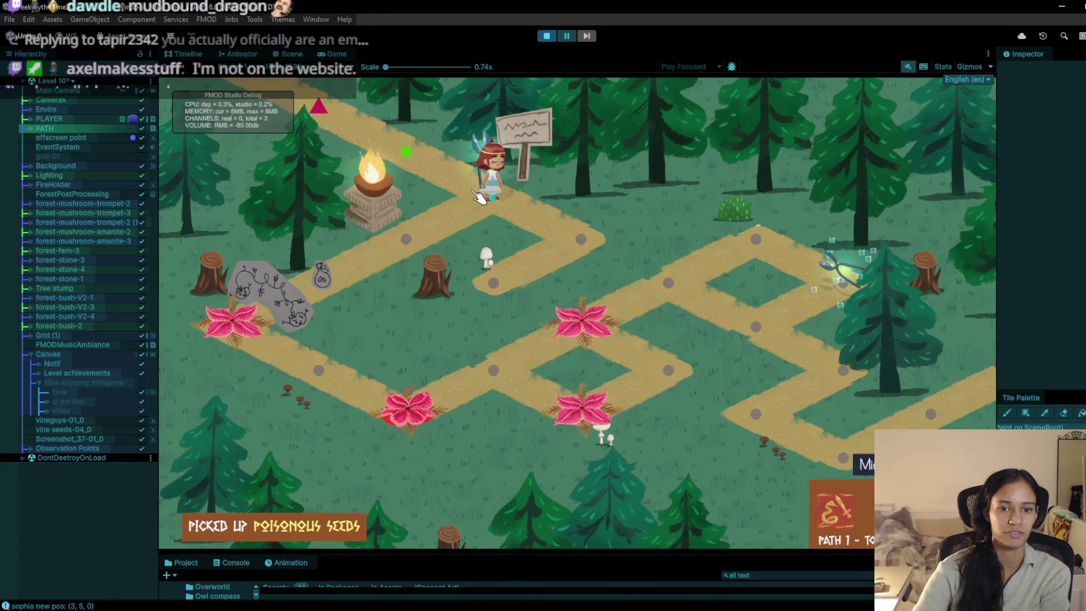
Step: Walk the character back down the path toward the fire brazier
{"action": "left_click", "coordinate": [439, 232]}
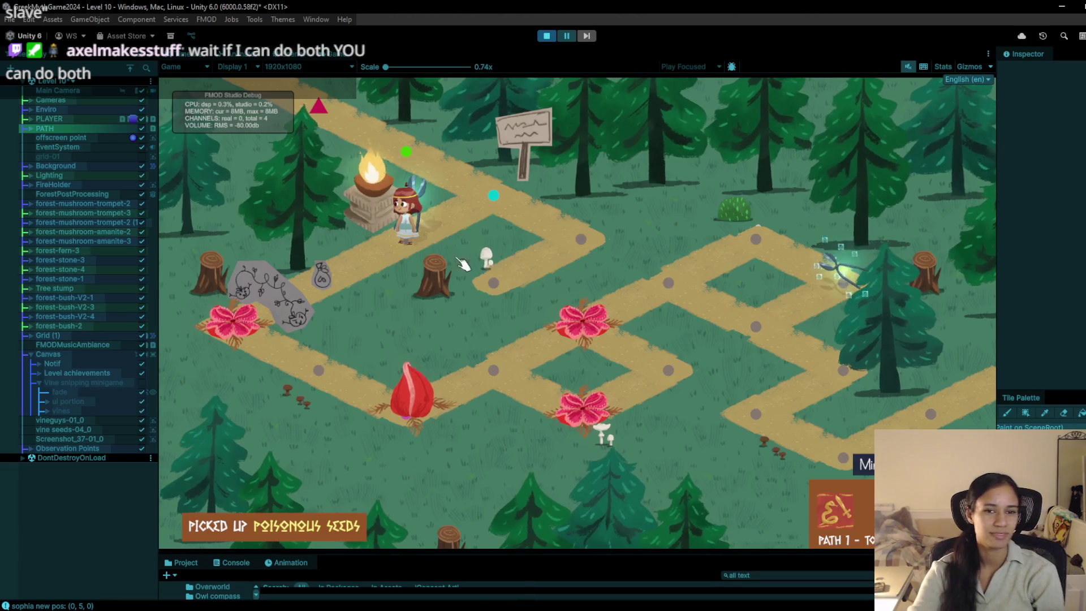
Step: Walk the character up toward the signpost, test its light beam, and visit the path corners
{"action": "left_click", "coordinate": [512, 257]}
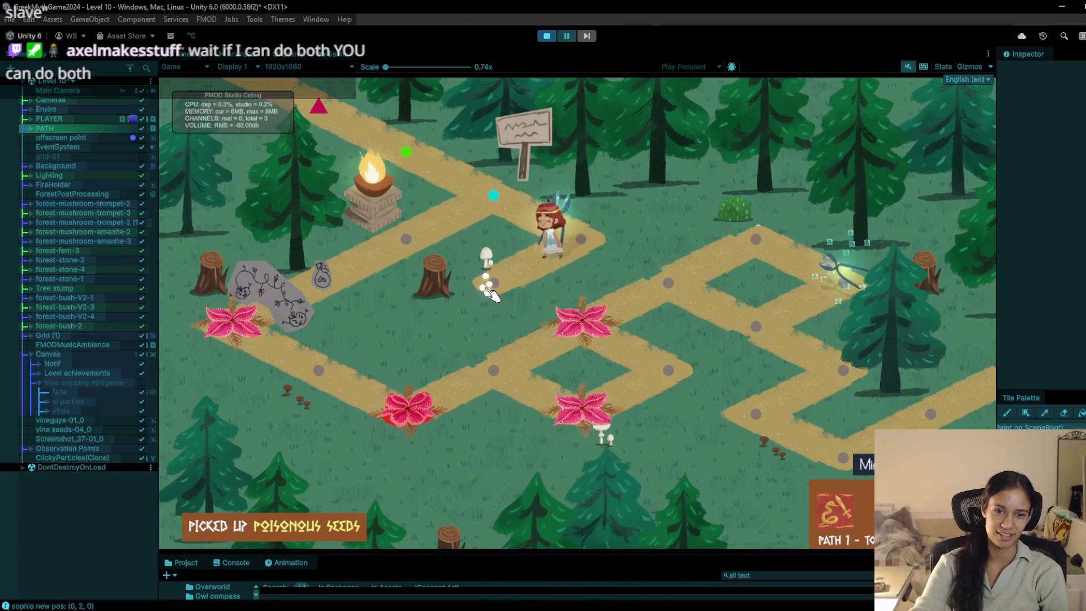
{"action": "left_click", "coordinate": [532, 220]}
{"action": "left_click", "coordinate": [425, 238]}
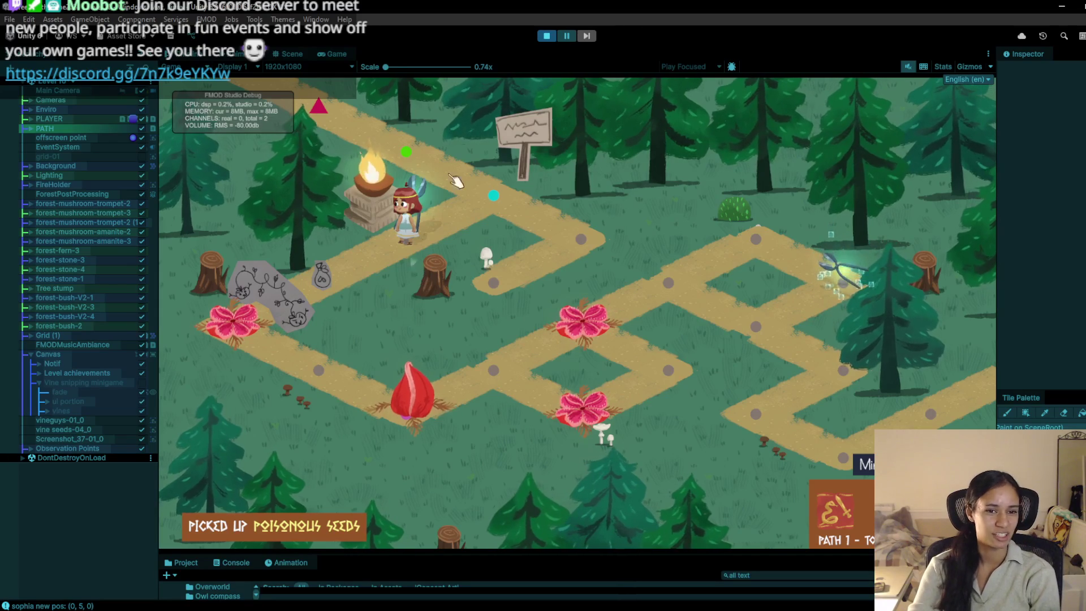
{"action": "left_click", "coordinate": [495, 201]}
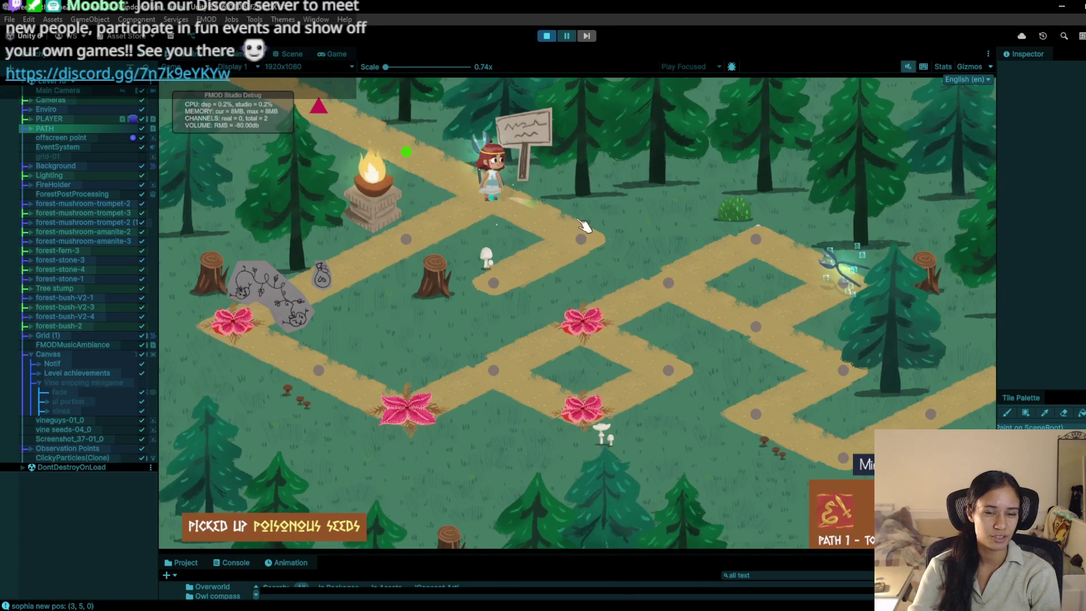
{"action": "left_click", "coordinate": [525, 271]}
{"action": "left_click", "coordinate": [591, 246]}
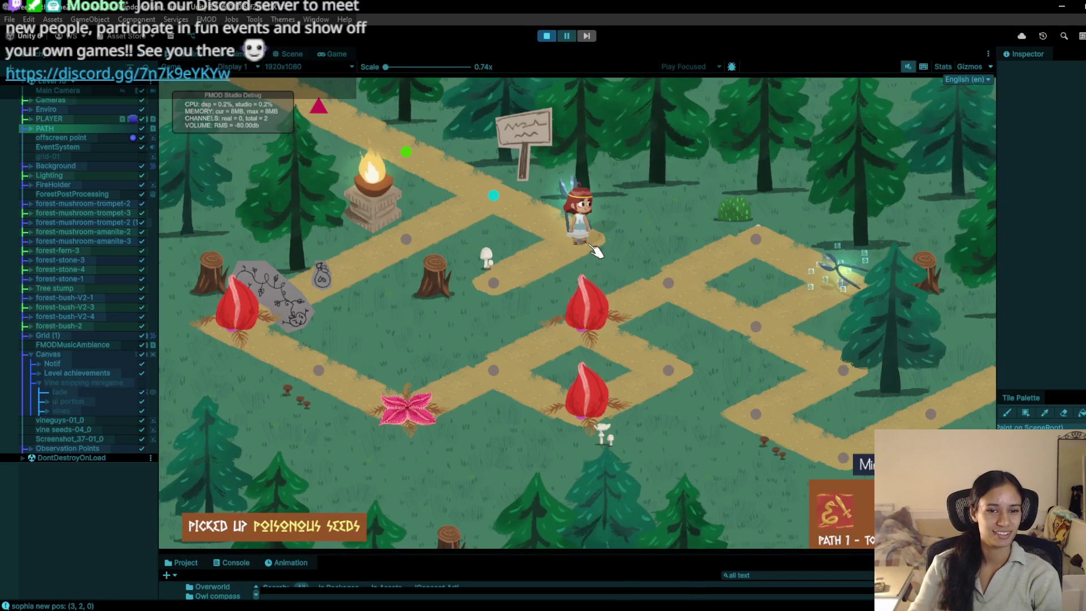
Step: Walk the character back past the fire pillar down to the stone, then stop the game
{"action": "left_click", "coordinate": [537, 177]}
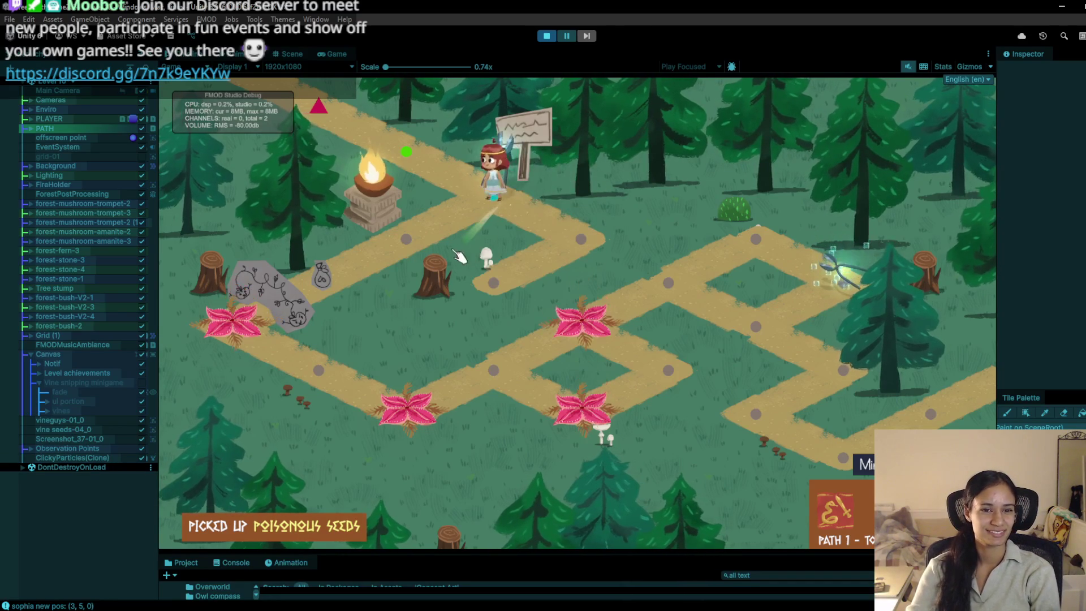
{"action": "left_click", "coordinate": [438, 252]}
{"action": "left_click", "coordinate": [326, 269]}
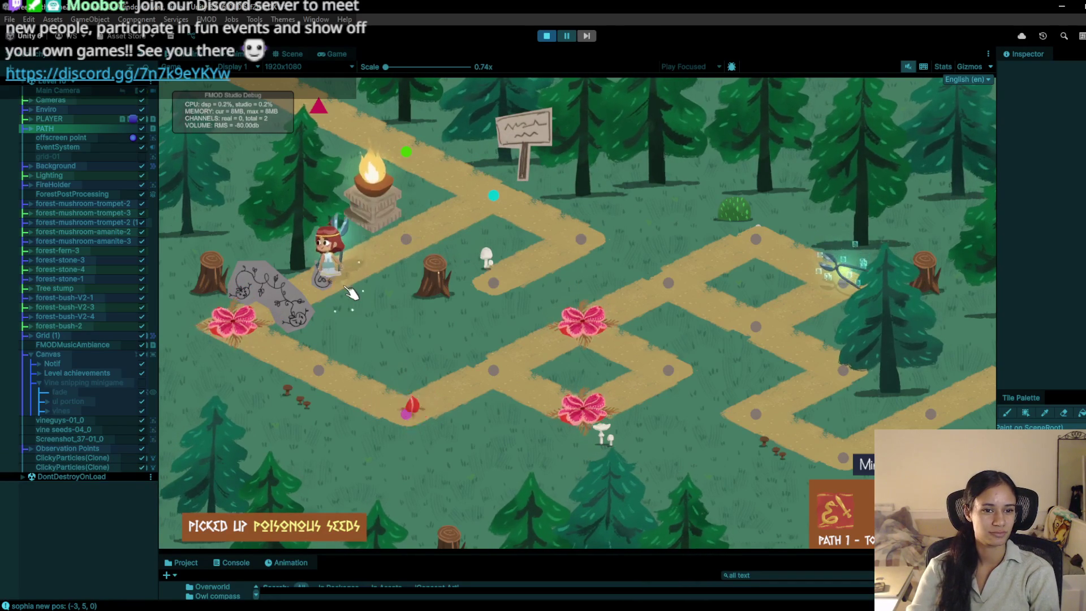
{"action": "left_click", "coordinate": [547, 36]}
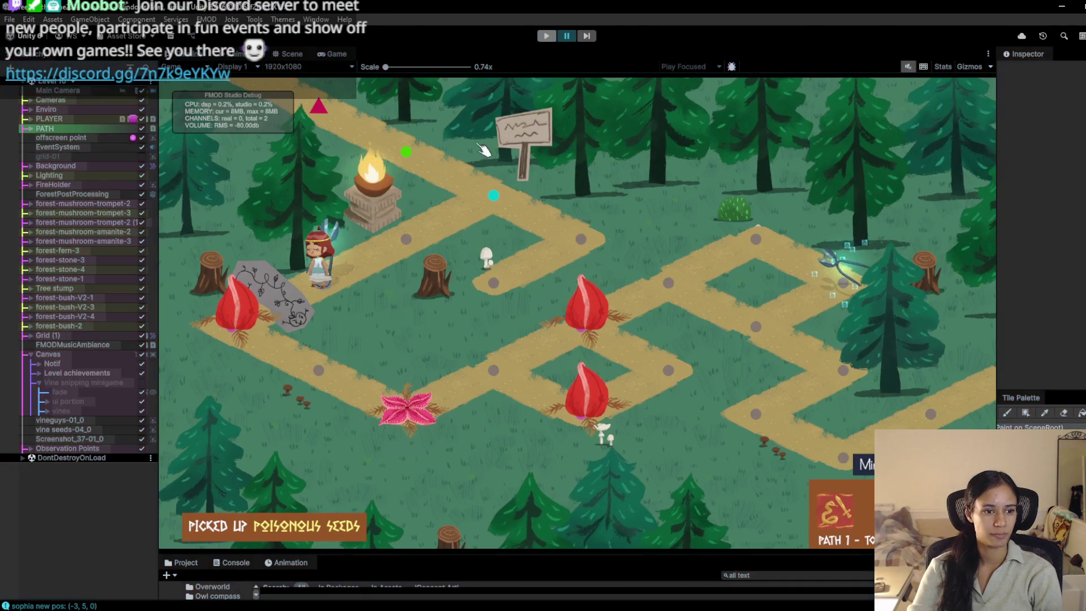
Step: Enable the Canvas > Vine snipping minigame object in the Hierarchy
{"action": "left_click", "coordinate": [140, 401]}
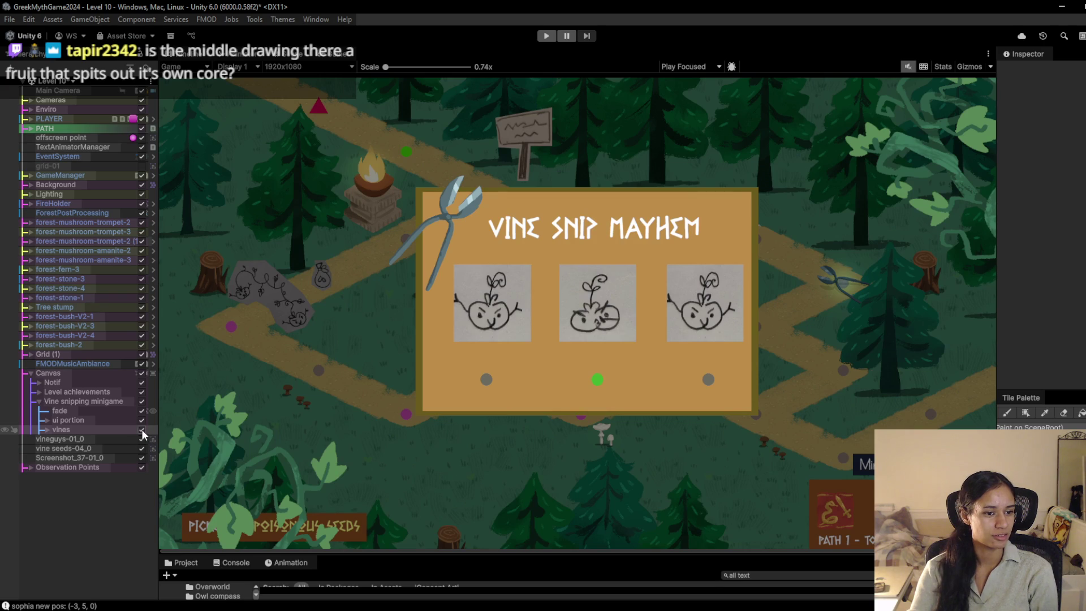
Step: Widen the Hierarchy to show full names, re-enable the Vine snipping minigame, and expand vines
{"action": "left_click", "coordinate": [141, 401]}
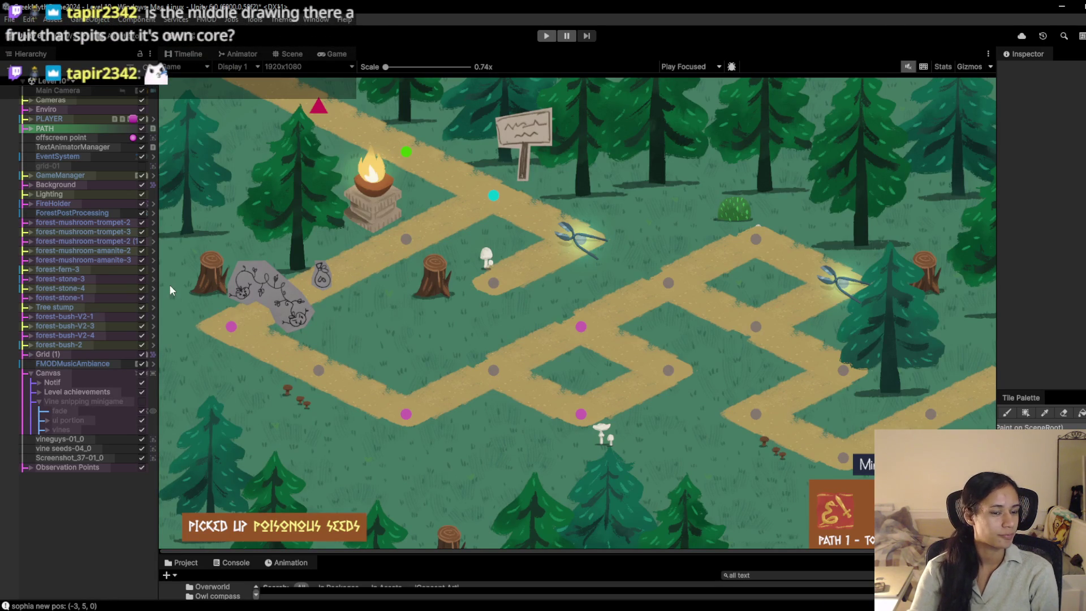
{"action": "left_click_drag", "start_coordinate": [159, 283], "coordinate": [73, 286]}
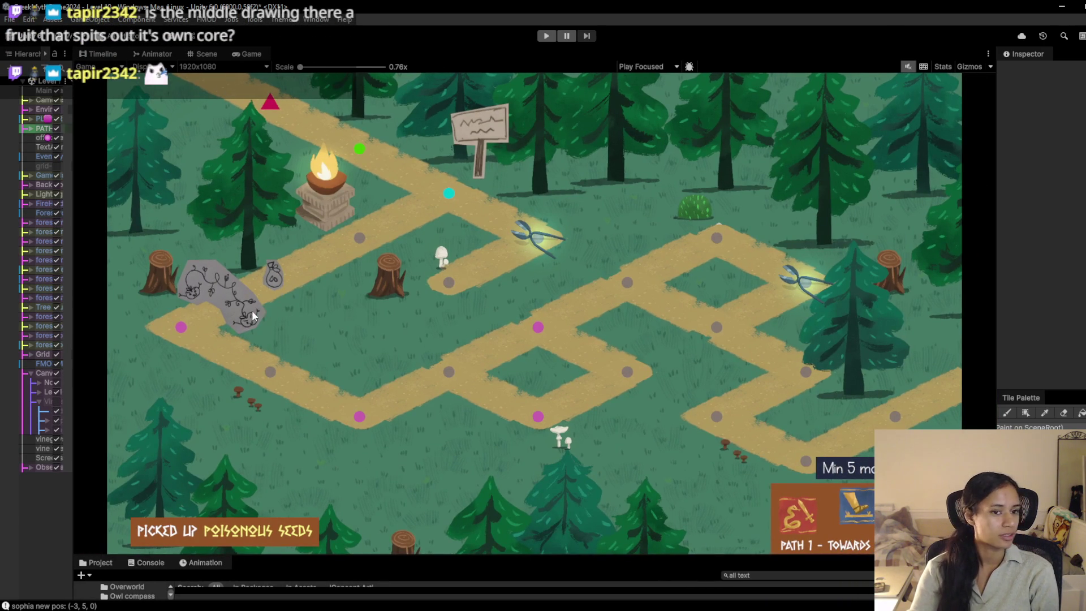
{"action": "scroll", "coordinate": [256, 313], "scroll_direction": "up", "scroll_amount": 4}
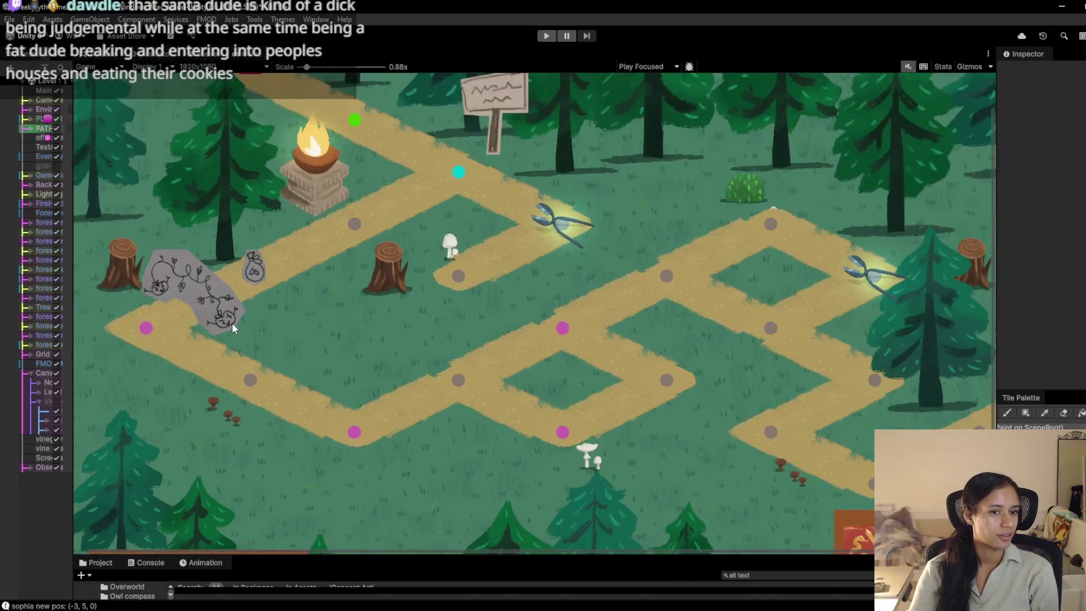
{"action": "scroll", "coordinate": [232, 323], "scroll_direction": "down", "scroll_amount": 4}
{"action": "left_click_drag", "start_coordinate": [73, 379], "coordinate": [149, 362]}
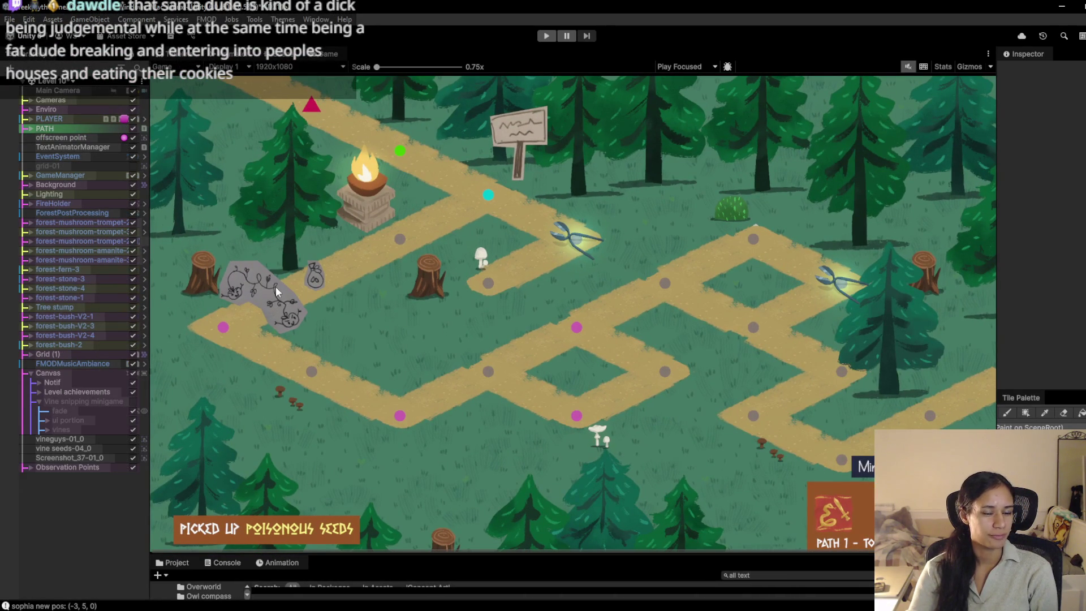
{"action": "left_click", "coordinate": [133, 401]}
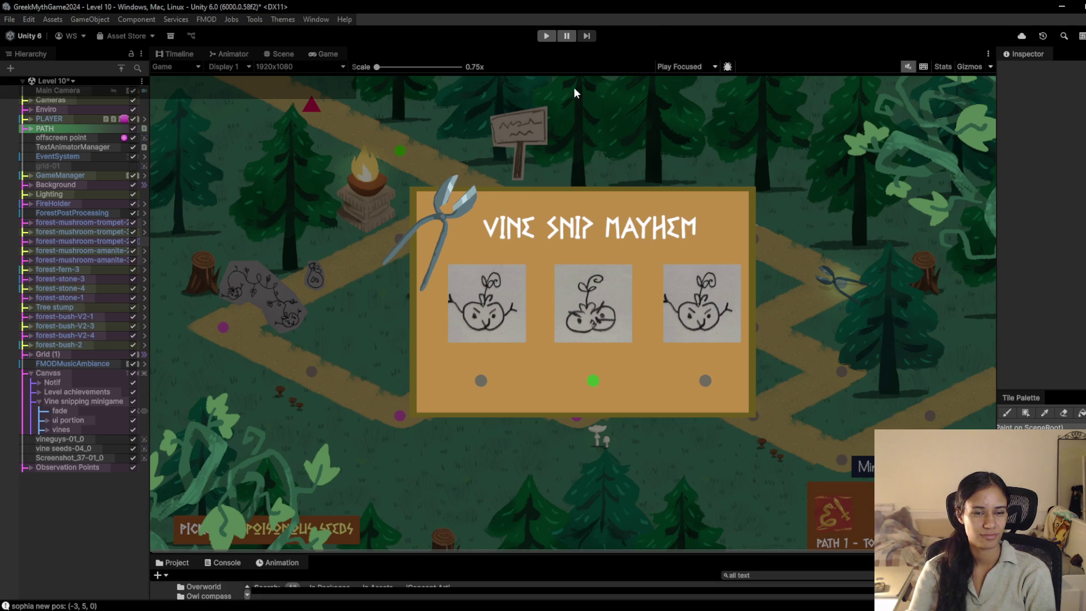
{"action": "left_click", "coordinate": [48, 428]}
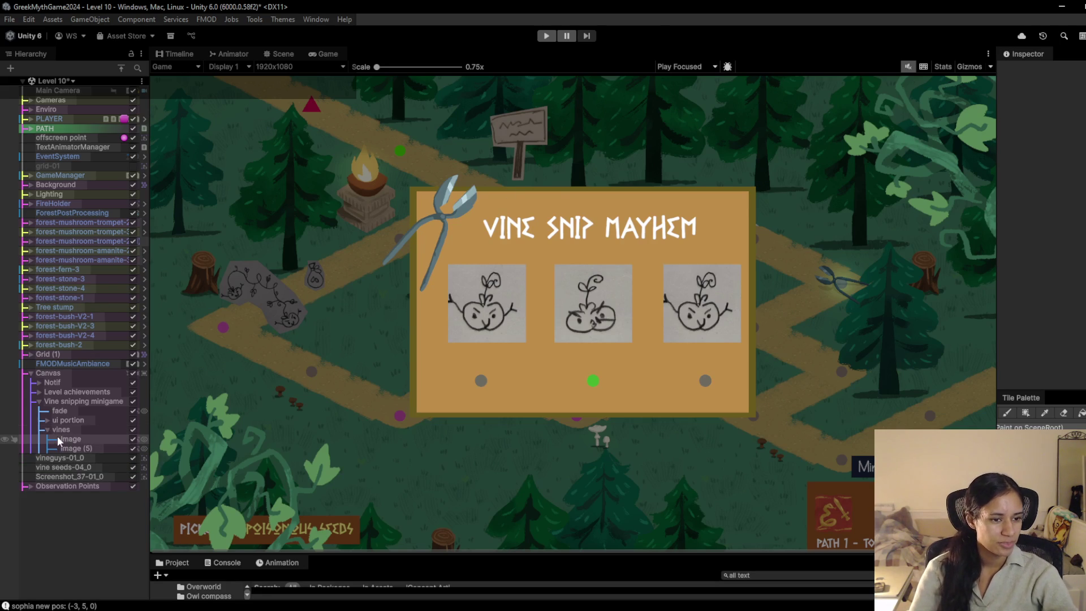
Step: Inspect vines and Image (5), frame Image (5) in the Scene view, and expand ui portion
{"action": "left_click", "coordinate": [69, 431]}
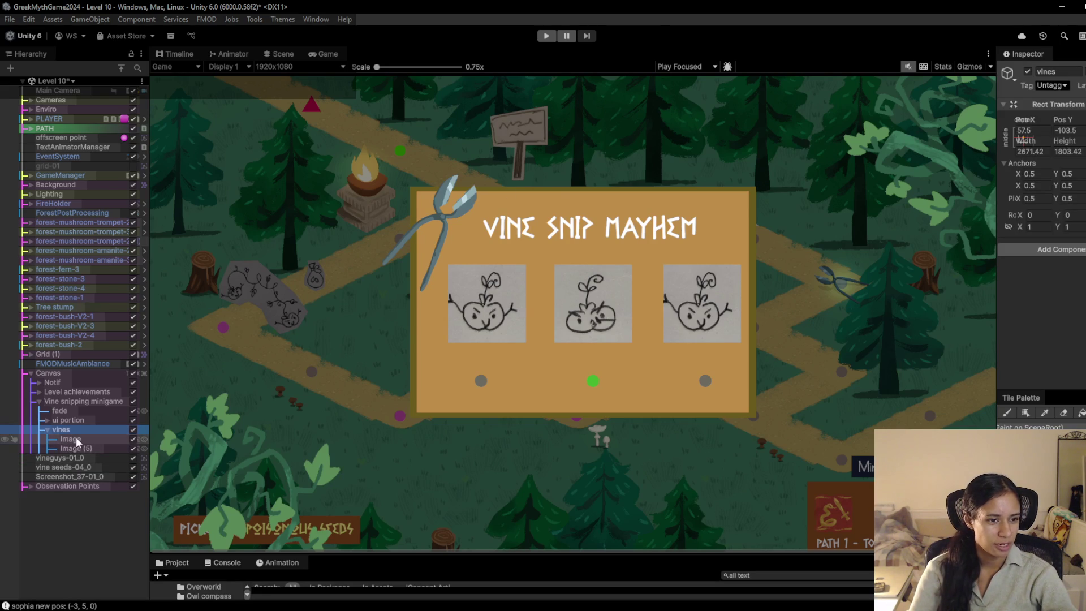
{"action": "left_click", "coordinate": [71, 449]}
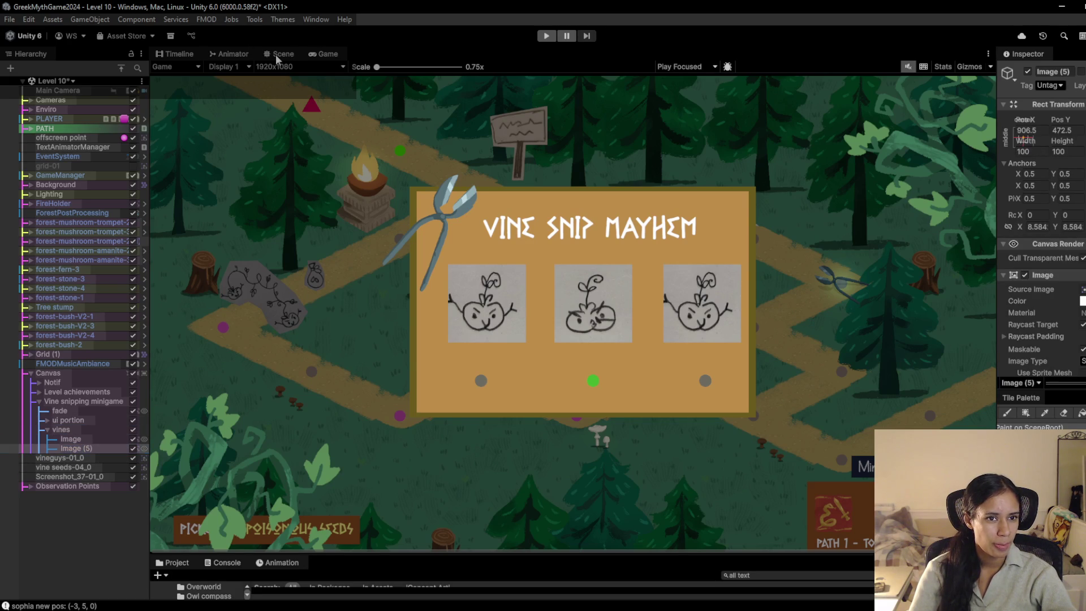
{"action": "left_click", "coordinate": [276, 54]}
{"action": "double_click", "coordinate": [81, 451]}
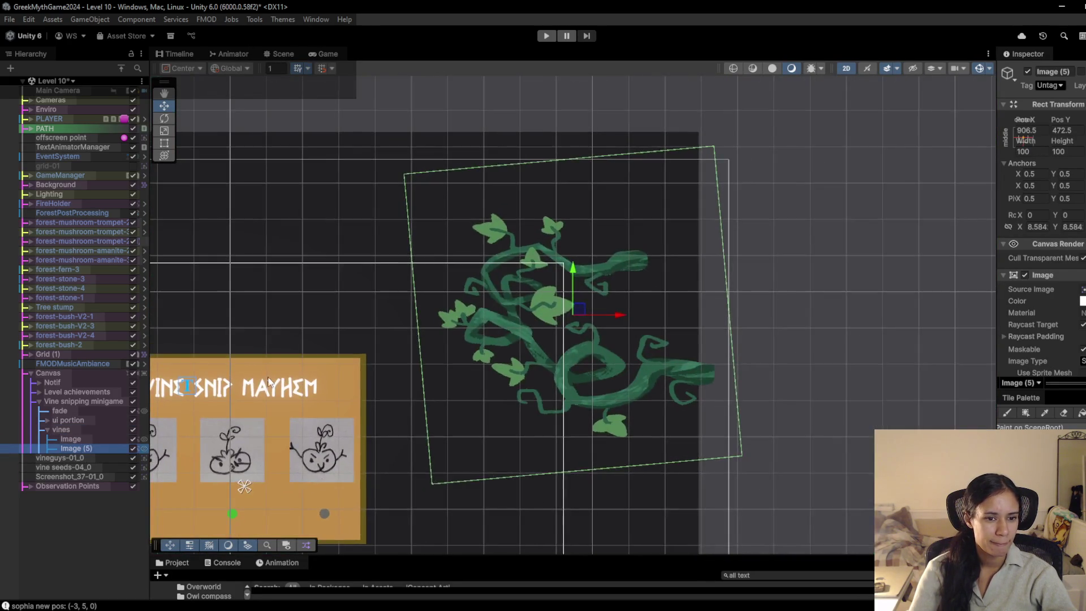
{"action": "scroll", "coordinate": [578, 397], "scroll_direction": "up", "scroll_amount": 10}
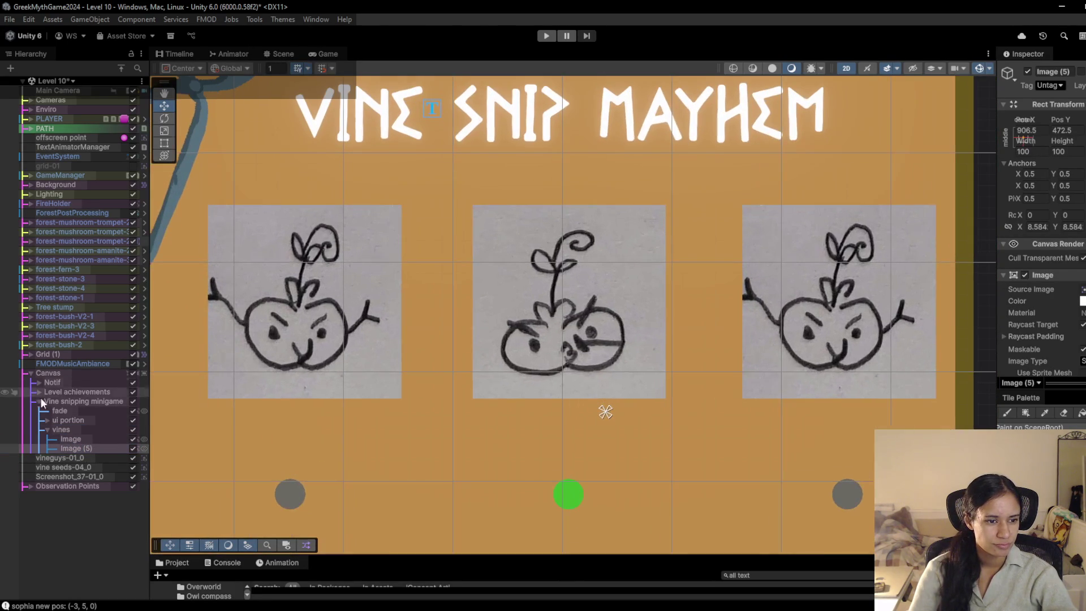
{"action": "left_click", "coordinate": [48, 420]}
{"action": "right_click", "coordinate": [83, 421]}
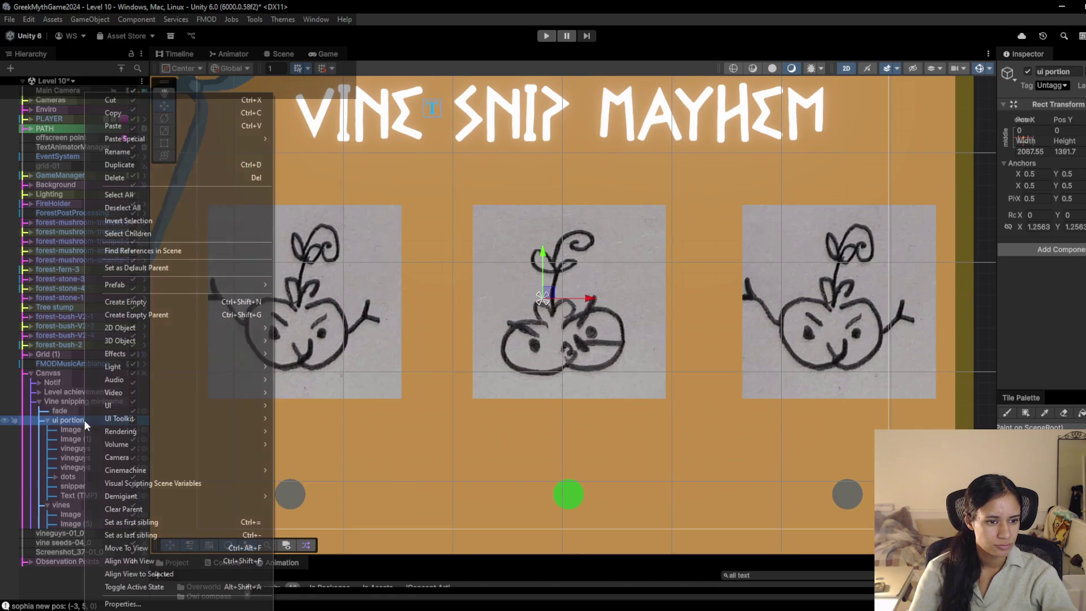
Step: Add a TextMeshPro label under ui portion reading 'Shhh!' in the Gelio font
{"action": "mouse_move", "coordinate": [108, 406]}
{"action": "left_click", "coordinate": [316, 416]}
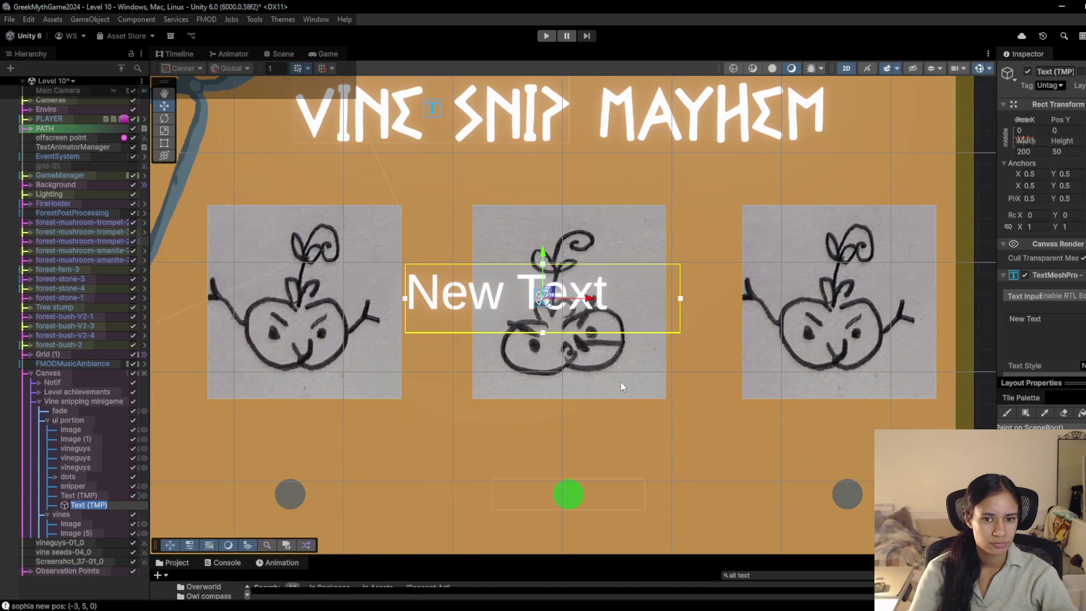
{"action": "left_click", "coordinate": [1026, 324]}
{"action": "type", "text": "Shhh!"}
{"action": "scroll", "coordinate": [1041, 226], "scroll_direction": "down", "scroll_amount": 3}
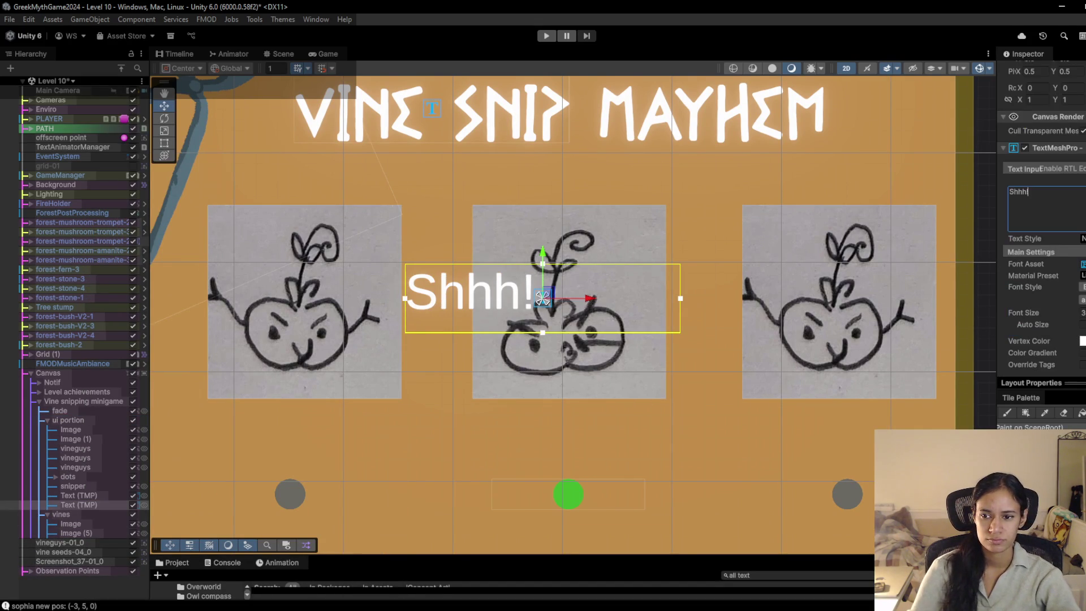
{"action": "left_click", "coordinate": [1082, 264]}
{"action": "left_click", "coordinate": [785, 304]}
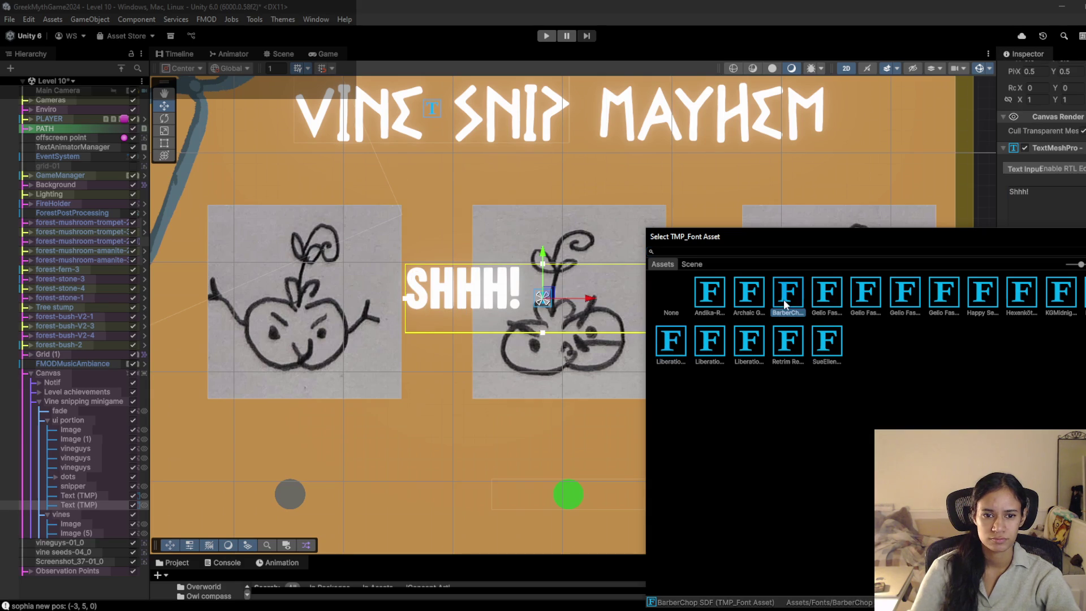
{"action": "left_click", "coordinate": [831, 300]}
{"action": "key", "text": "Return"}
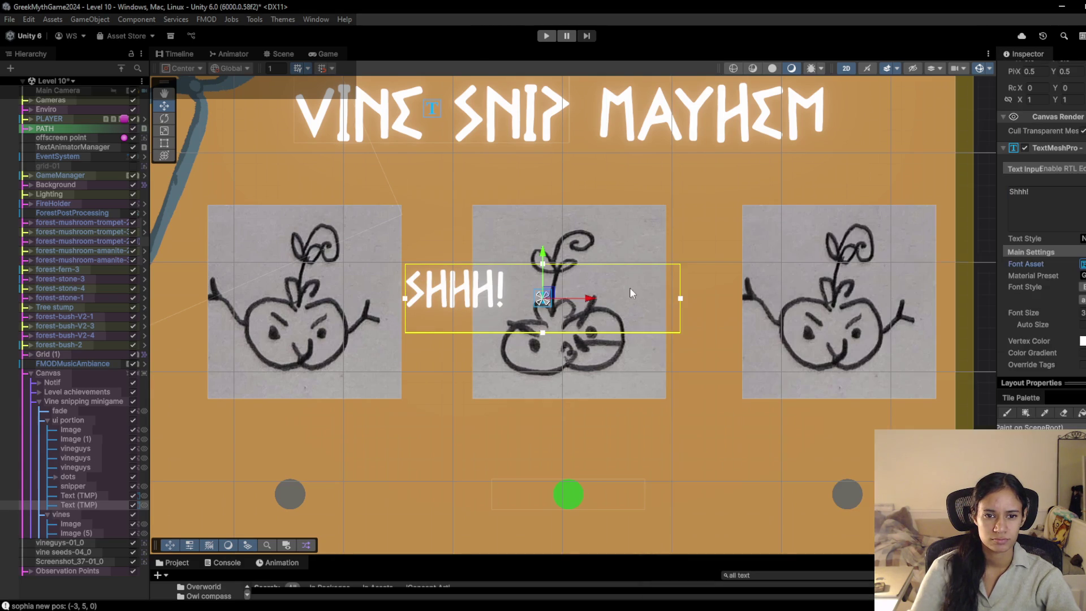
Step: Move the Shhh! label right toward the third vine picture and preview in Play mode
{"action": "mouse_move", "coordinate": [547, 286]}
{"action": "left_mouse_down"}
{"action": "mouse_move", "coordinate": [772, 252]}
{"action": "mouse_move", "coordinate": [741, 249]}
{"action": "left_mouse_up"}
{"action": "key", "text": "e"}
{"action": "key", "text": "w"}
{"action": "left_click", "coordinate": [546, 36]}
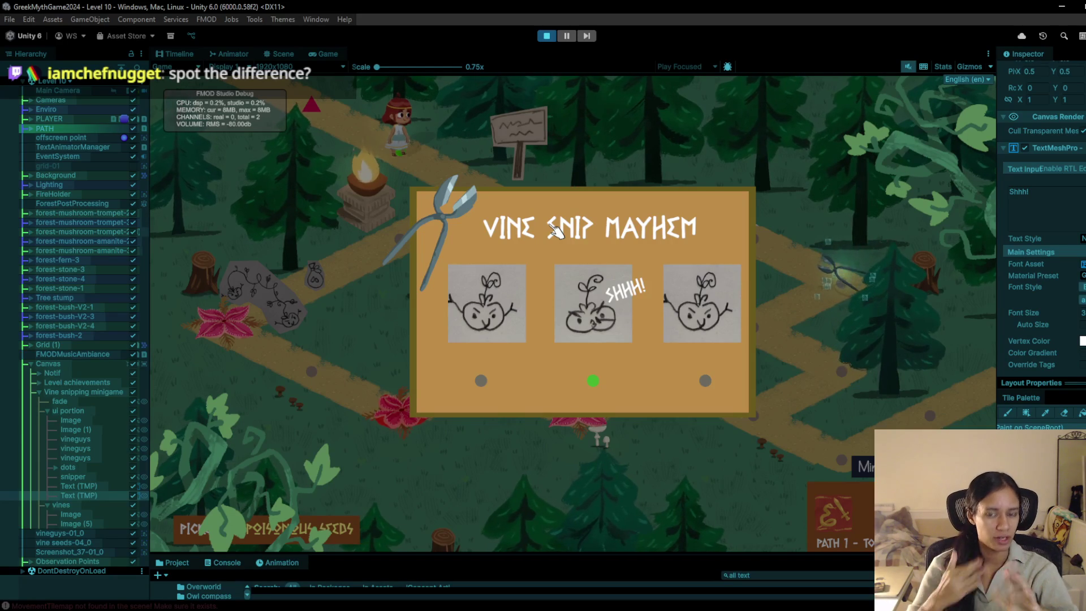
Step: Stop Play mode and bring the Puzzle Mechanics spreadsheet back to the front
{"action": "left_click", "coordinate": [547, 35]}
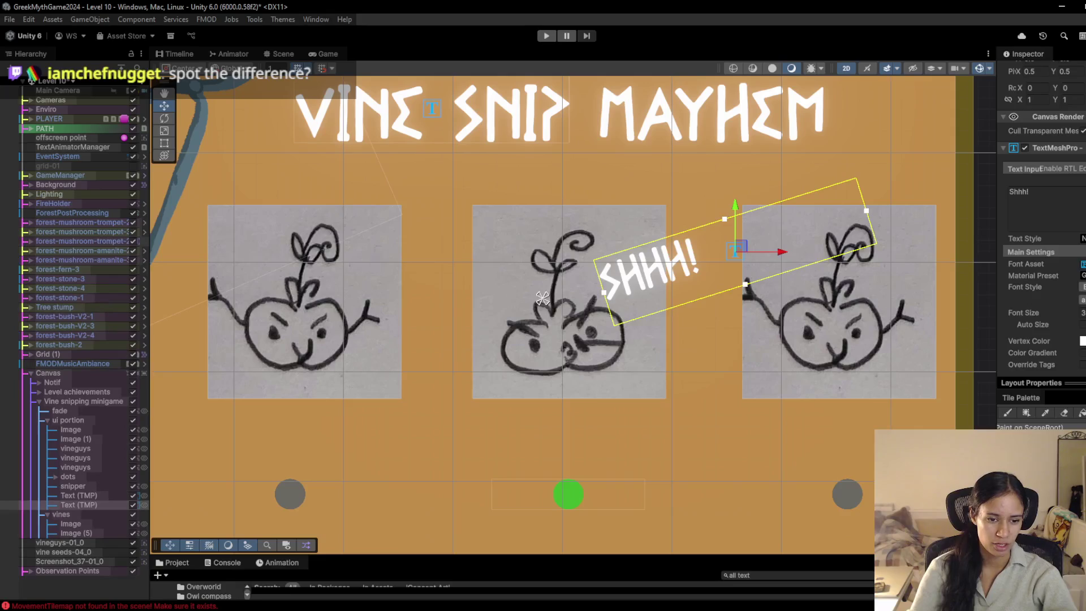
{"action": "mouse_move", "coordinate": [331, 610]}
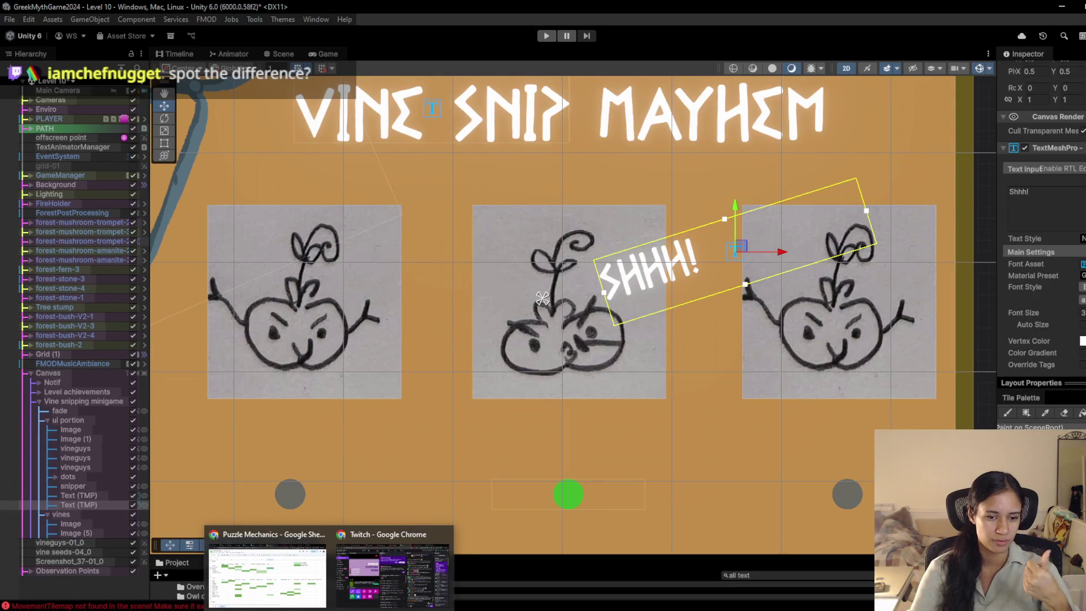
{"action": "left_click", "coordinate": [297, 577]}
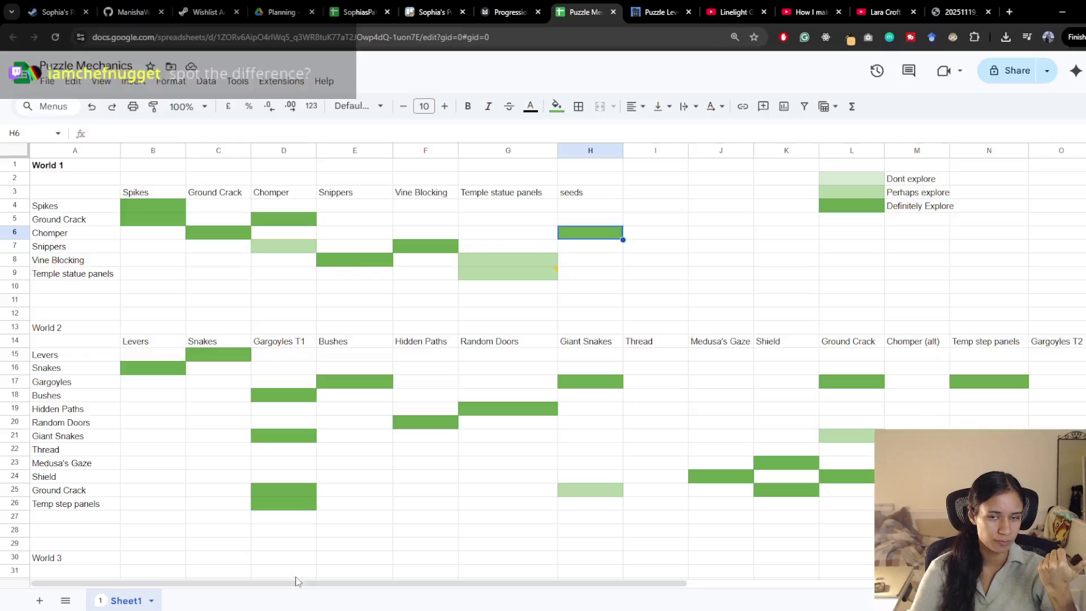
Step: Review the development Trello board, then move on to the Milanote Progression board
{"action": "left_click", "coordinate": [428, 8]}
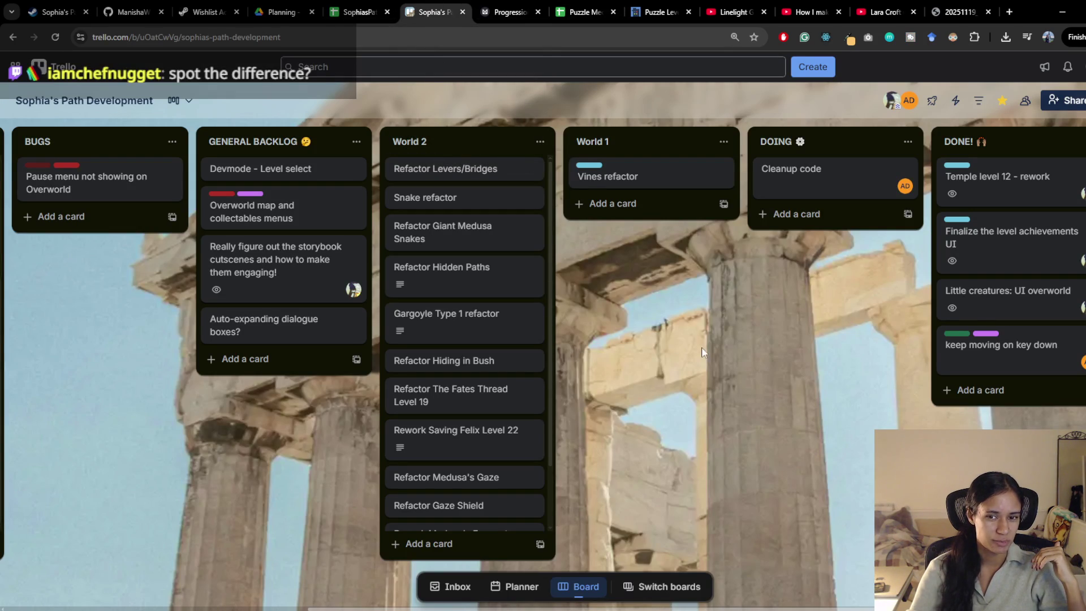
{"action": "left_click_drag", "start_coordinate": [690, 356], "coordinate": [675, 355]}
{"action": "left_click", "coordinate": [477, 5]}
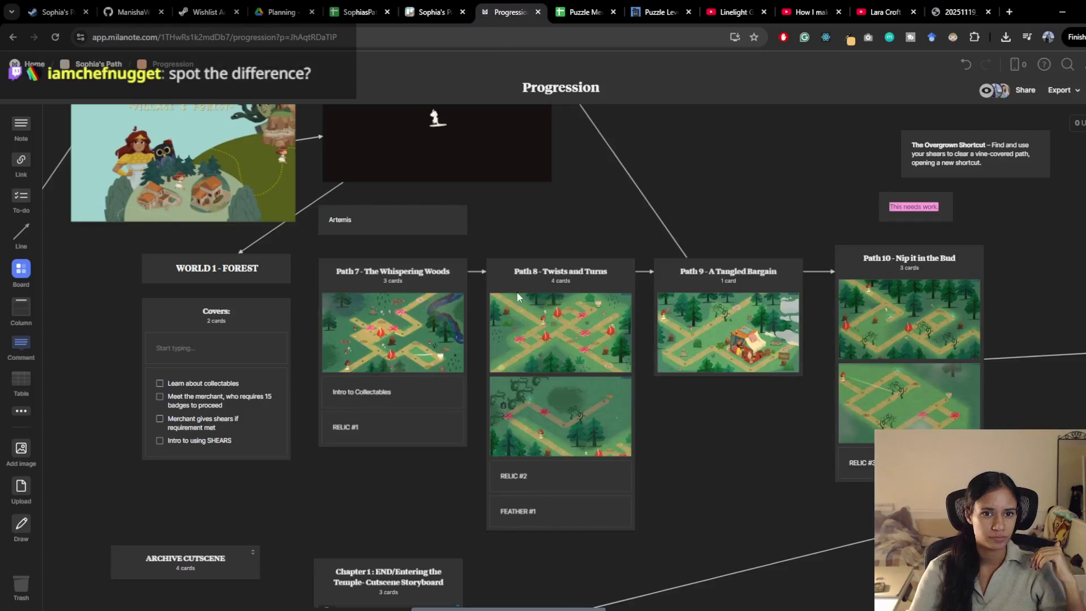
{"action": "scroll", "coordinate": [463, 386], "scroll_direction": "down", "scroll_amount": 2}
{"action": "scroll", "coordinate": [429, 270], "scroll_direction": "right", "scroll_amount": 1}
{"action": "scroll", "coordinate": [428, 270], "scroll_direction": "right", "scroll_amount": 5}
{"action": "scroll", "coordinate": [428, 270], "scroll_direction": "down", "scroll_amount": 1}
{"action": "left_click", "coordinate": [459, 215]}
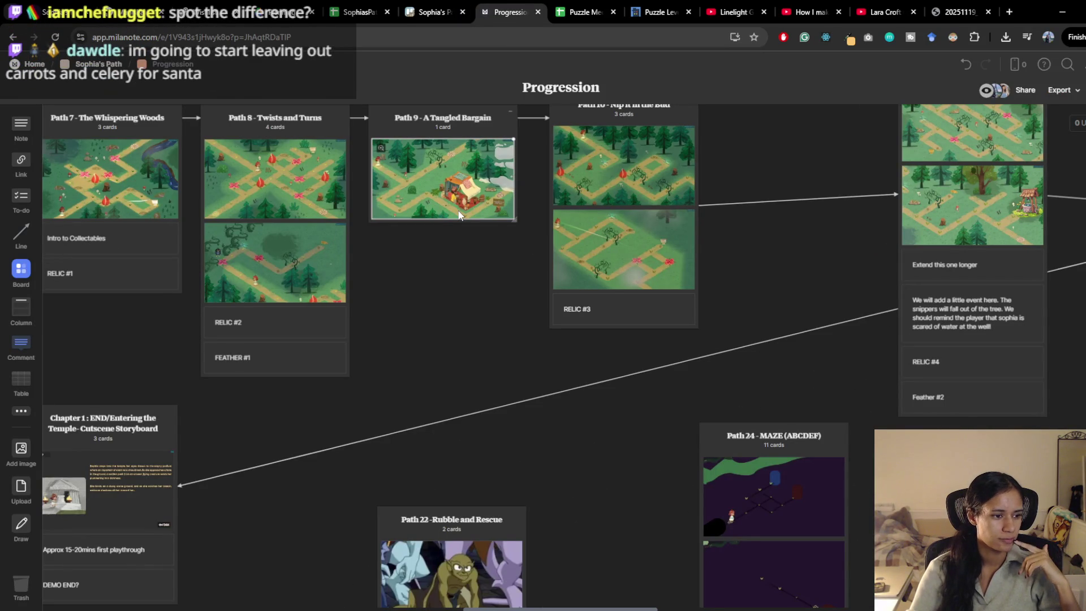
{"action": "double_click", "coordinate": [460, 215]}
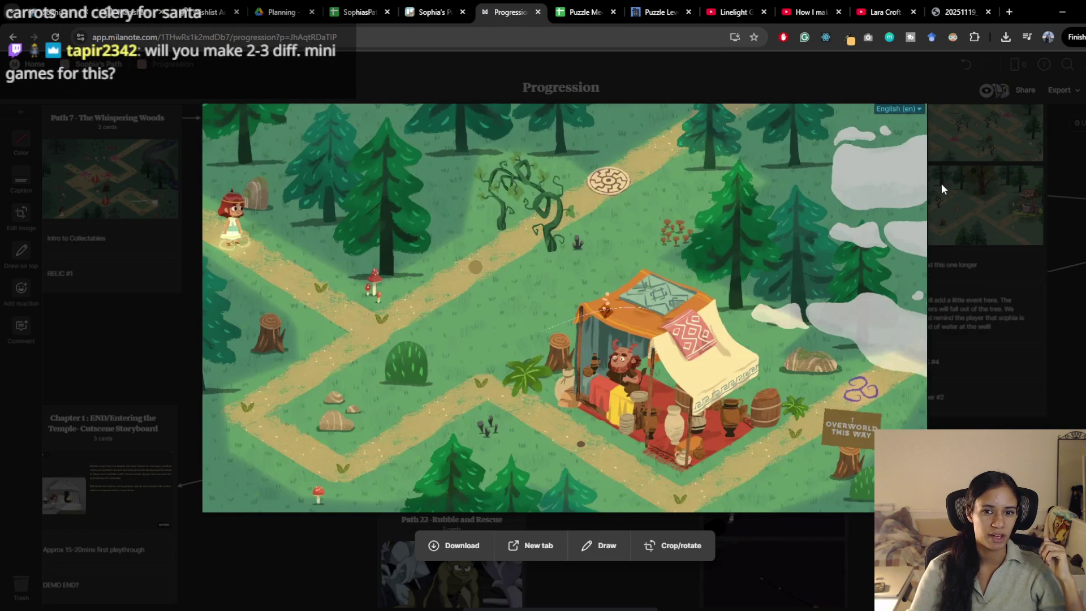
{"action": "left_click", "coordinate": [796, 282]}
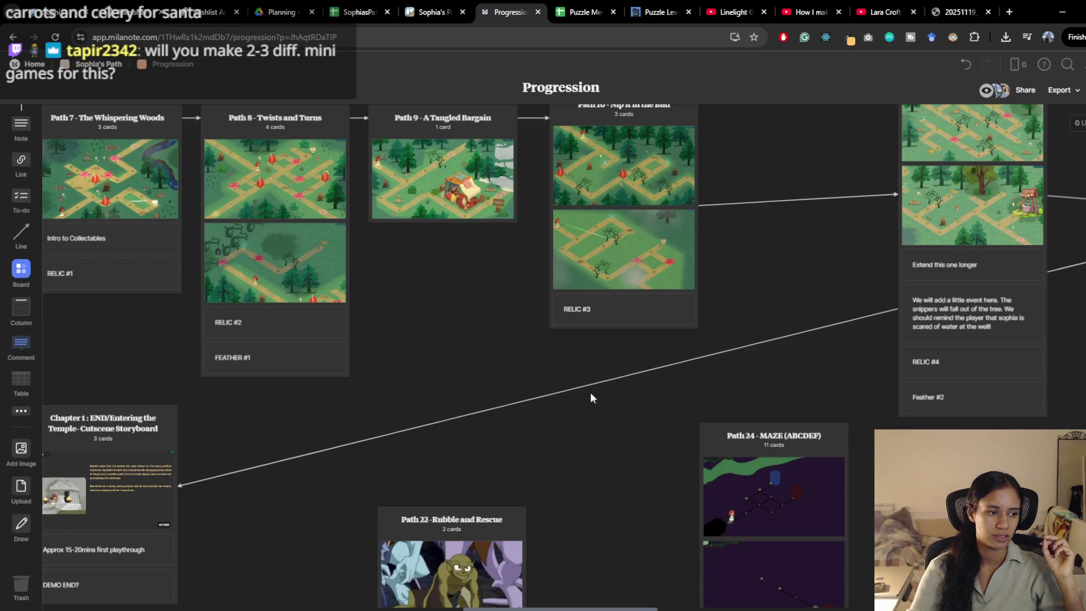
{"action": "scroll", "coordinate": [577, 371], "scroll_direction": "up", "scroll_amount": 2}
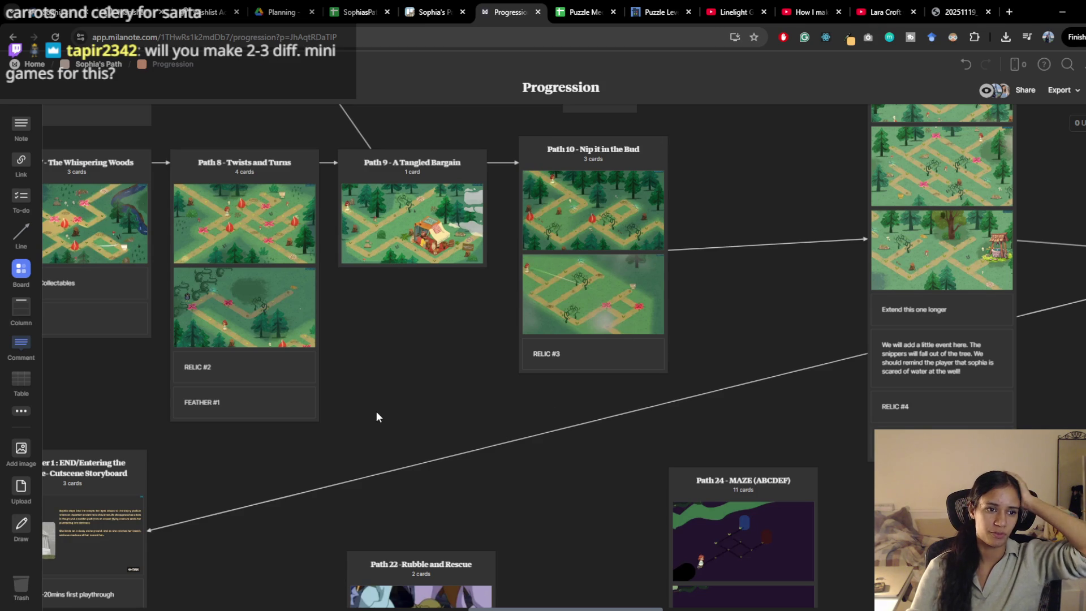
{"action": "left_click_drag", "start_coordinate": [389, 417], "coordinate": [489, 375]}
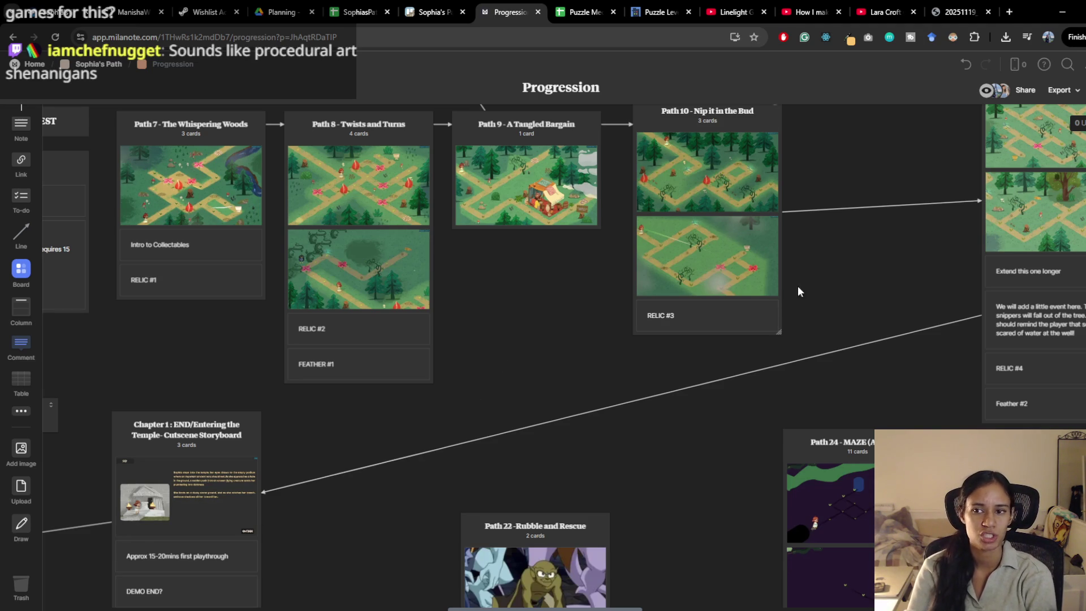
{"action": "mouse_move", "coordinate": [817, 304]}
{"action": "left_mouse_down"}
{"action": "mouse_move", "coordinate": [717, 338]}
{"action": "mouse_move", "coordinate": [604, 350]}
{"action": "mouse_move", "coordinate": [541, 341]}
{"action": "left_mouse_up"}
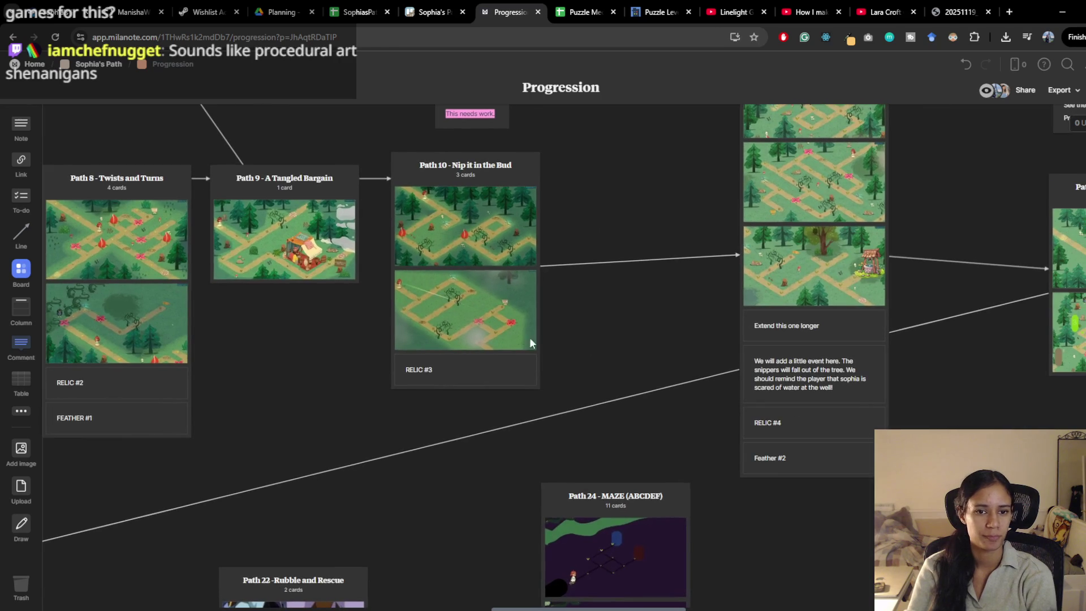
{"action": "left_click_drag", "start_coordinate": [561, 303], "coordinate": [465, 302]}
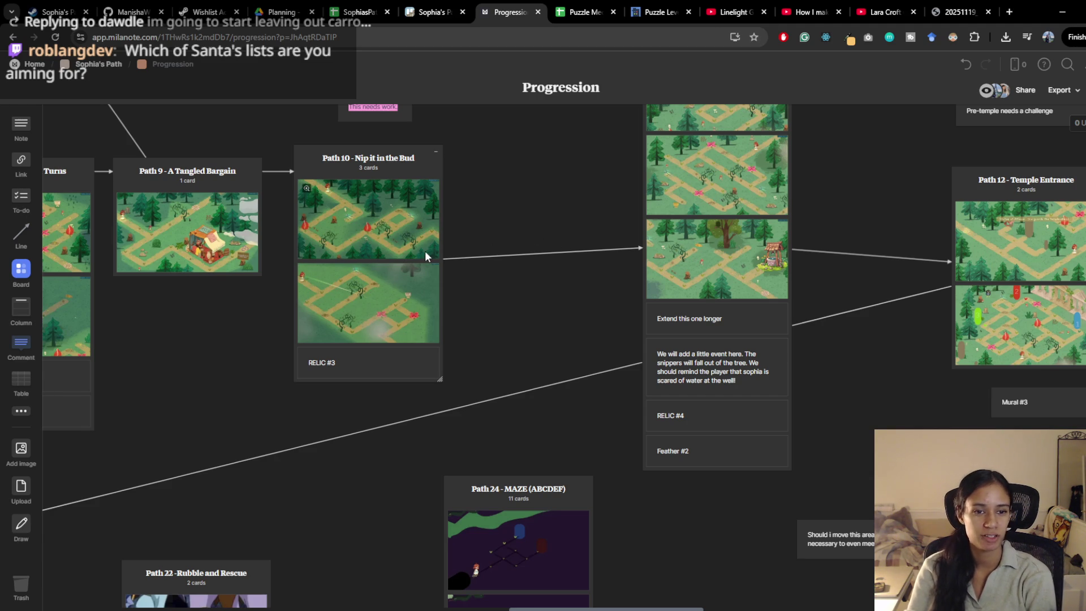
{"action": "mouse_move", "coordinate": [555, 339]}
{"action": "left_mouse_down"}
{"action": "mouse_move", "coordinate": [572, 355]}
{"action": "mouse_move", "coordinate": [742, 378]}
{"action": "mouse_move", "coordinate": [725, 361]}
{"action": "left_mouse_up"}
{"action": "left_click_drag", "start_coordinate": [416, 378], "coordinate": [535, 359]}
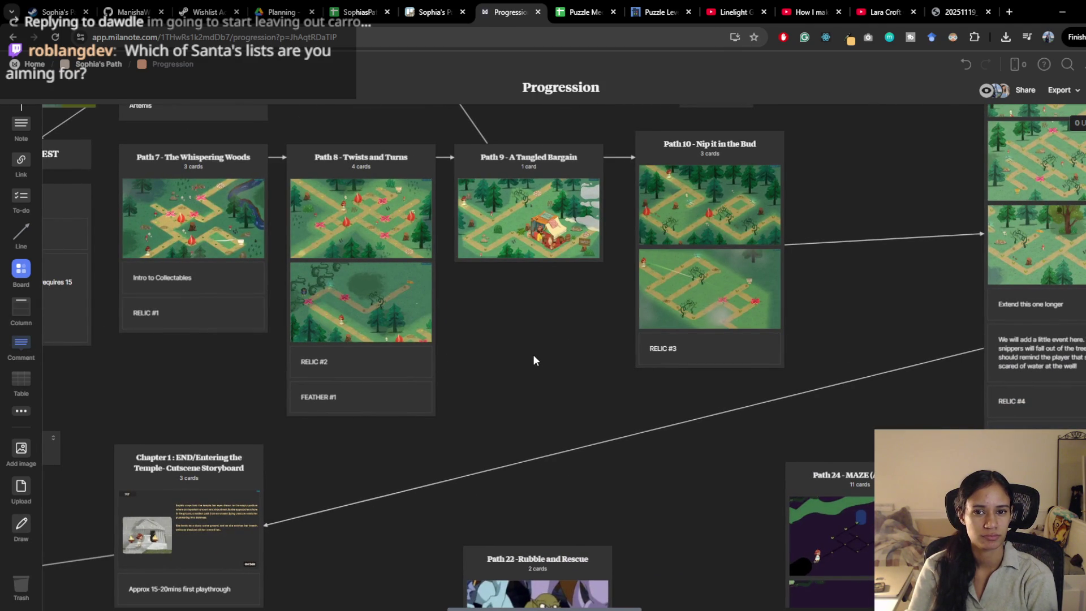
{"action": "mouse_move", "coordinate": [589, 610]}
{"action": "left_click", "coordinate": [639, 574]}
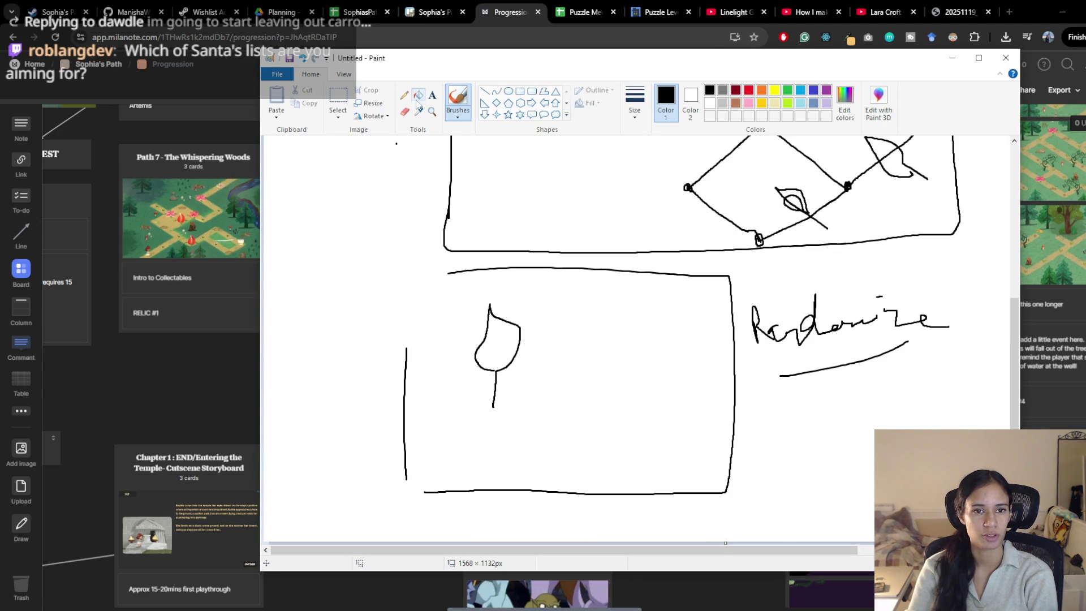
Step: Select and delete the small tree drawing in the lower sketch box
{"action": "left_click", "coordinate": [340, 99]}
{"action": "left_click_drag", "start_coordinate": [457, 293], "coordinate": [538, 435]}
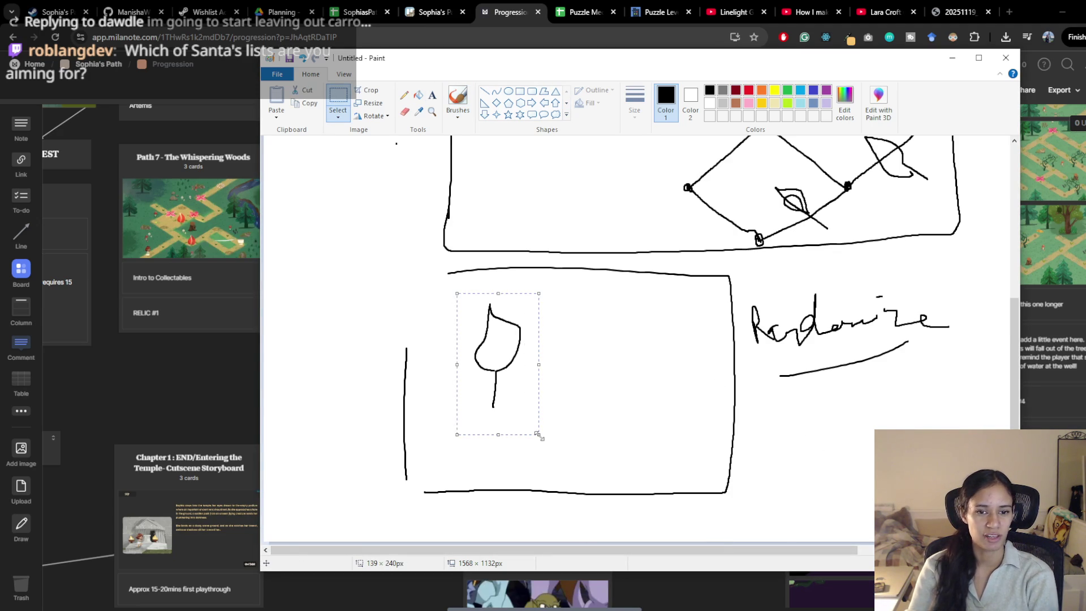
{"action": "key", "text": "Delete"}
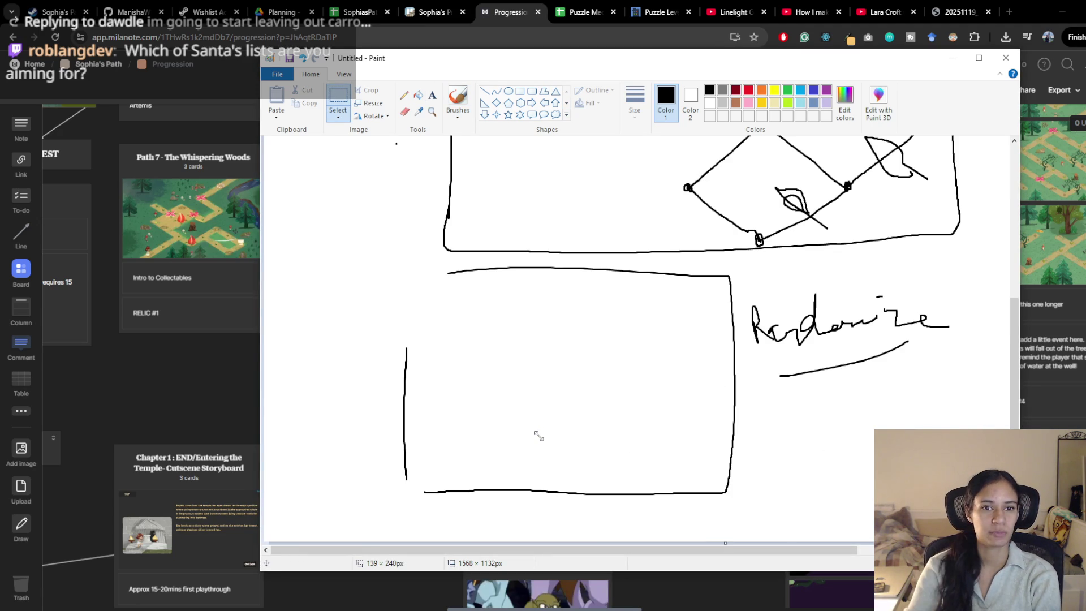
Step: Draw a spiral maze path with a short wall, a small start box and path extensions
{"action": "left_click", "coordinate": [457, 99]}
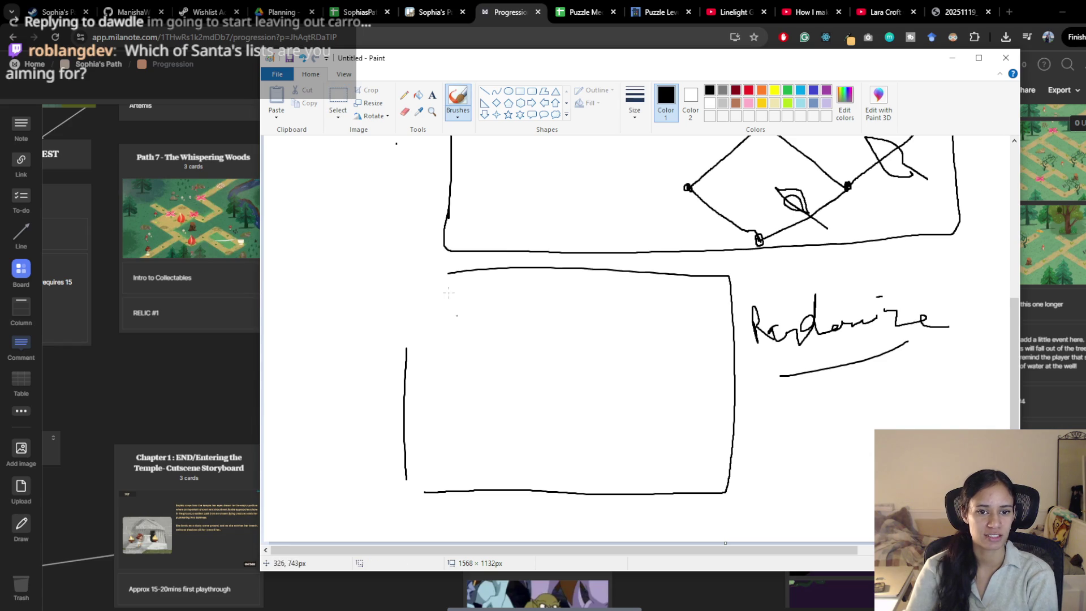
{"action": "mouse_move", "coordinate": [443, 320]}
{"action": "left_mouse_down"}
{"action": "mouse_move", "coordinate": [475, 324]}
{"action": "mouse_move", "coordinate": [498, 380]}
{"action": "mouse_move", "coordinate": [522, 328]}
{"action": "mouse_move", "coordinate": [501, 365]}
{"action": "mouse_move", "coordinate": [516, 346]}
{"action": "mouse_move", "coordinate": [508, 349]}
{"action": "mouse_move", "coordinate": [538, 378]}
{"action": "mouse_move", "coordinate": [574, 377]}
{"action": "mouse_move", "coordinate": [572, 424]}
{"action": "mouse_move", "coordinate": [543, 434]}
{"action": "mouse_move", "coordinate": [558, 399]}
{"action": "mouse_move", "coordinate": [558, 422]}
{"action": "mouse_move", "coordinate": [549, 413]}
{"action": "mouse_move", "coordinate": [604, 415]}
{"action": "left_mouse_up"}
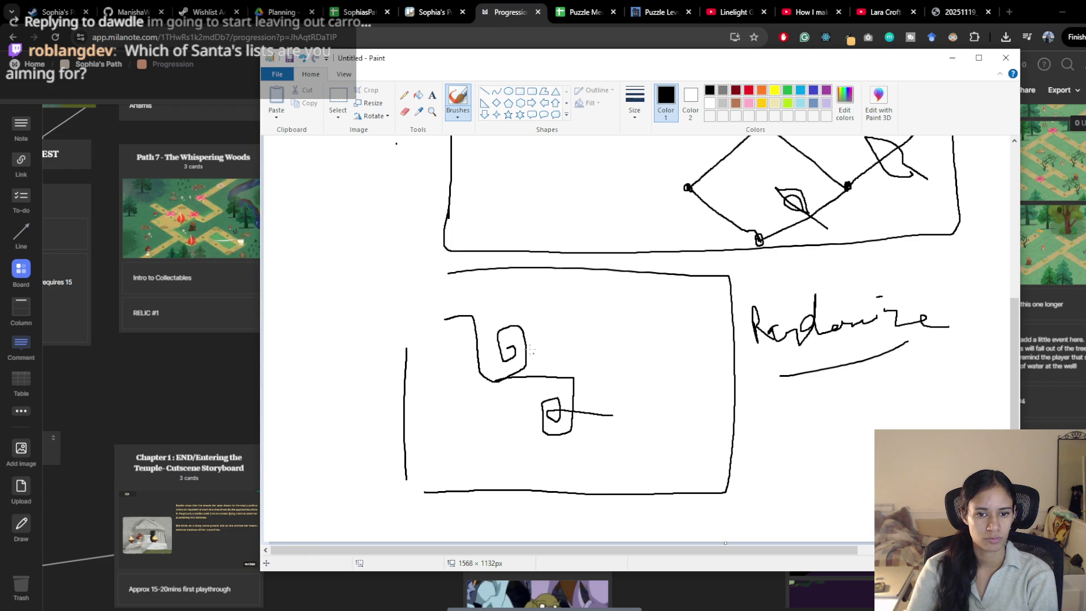
{"action": "mouse_move", "coordinate": [526, 339]}
{"action": "left_mouse_down"}
{"action": "mouse_move", "coordinate": [535, 320]}
{"action": "mouse_move", "coordinate": [477, 317]}
{"action": "left_mouse_up"}
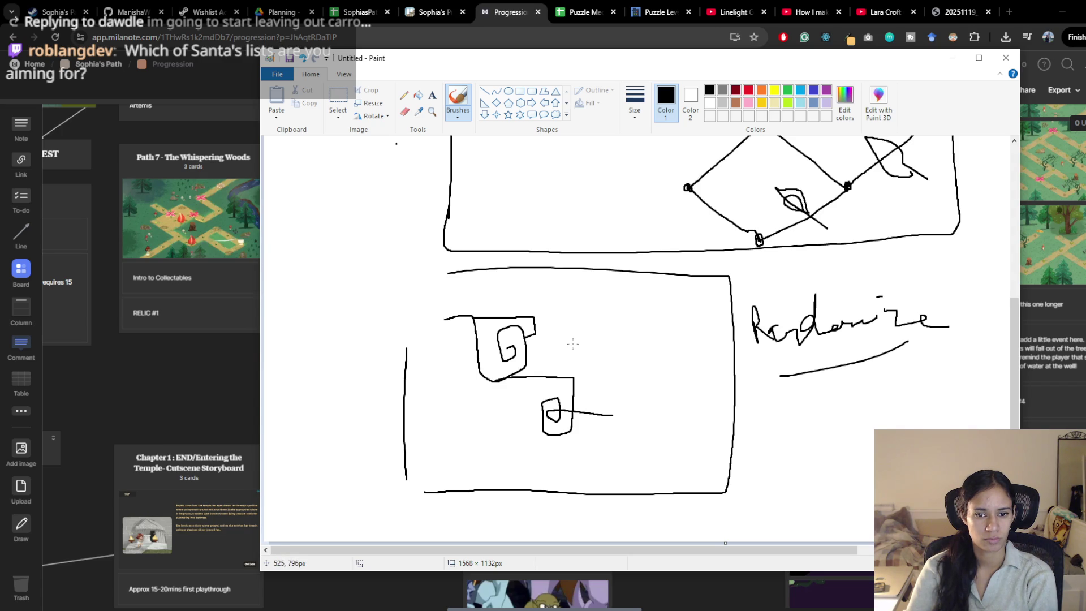
{"action": "left_click_drag", "start_coordinate": [558, 357], "coordinate": [559, 378]}
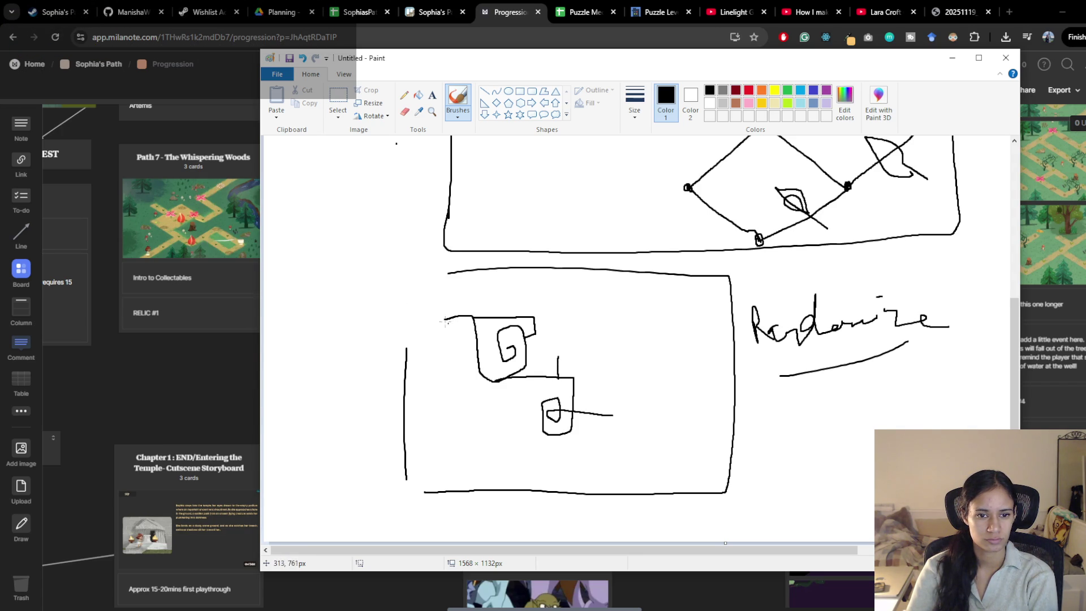
{"action": "mouse_move", "coordinate": [432, 313]}
{"action": "left_mouse_down"}
{"action": "mouse_move", "coordinate": [444, 322]}
{"action": "mouse_move", "coordinate": [429, 324]}
{"action": "mouse_move", "coordinate": [432, 314]}
{"action": "left_mouse_up"}
{"action": "left_click_drag", "start_coordinate": [692, 445], "coordinate": [727, 441]}
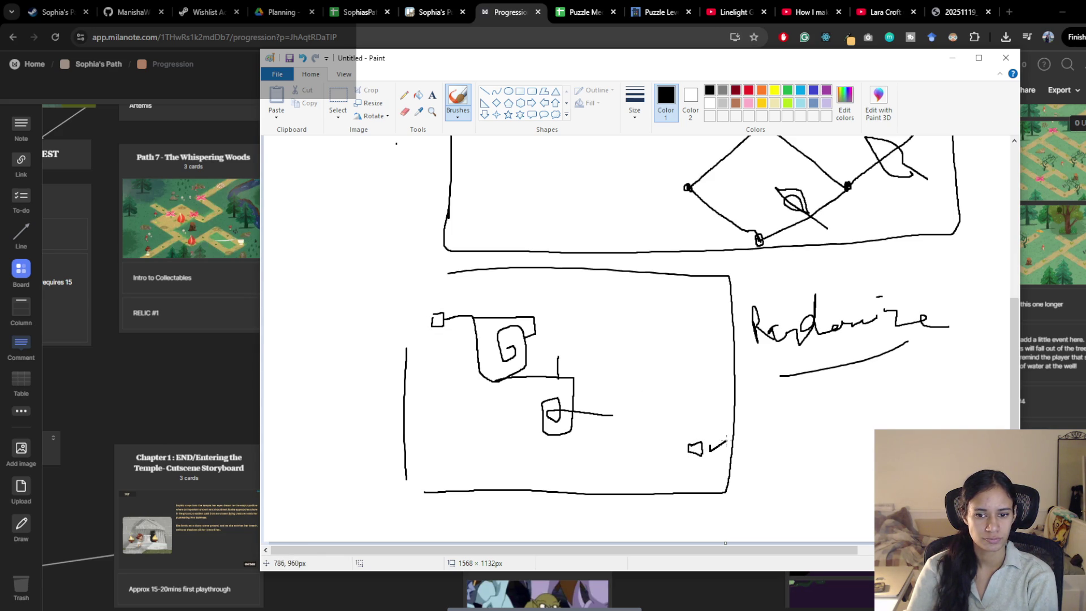
{"action": "mouse_move", "coordinate": [606, 416]}
{"action": "left_mouse_down"}
{"action": "mouse_move", "coordinate": [613, 337]}
{"action": "mouse_move", "coordinate": [596, 354]}
{"action": "mouse_move", "coordinate": [600, 330]}
{"action": "mouse_move", "coordinate": [629, 347]}
{"action": "mouse_move", "coordinate": [618, 379]}
{"action": "mouse_move", "coordinate": [604, 380]}
{"action": "mouse_move", "coordinate": [611, 364]}
{"action": "mouse_move", "coordinate": [648, 365]}
{"action": "mouse_move", "coordinate": [650, 417]}
{"action": "mouse_move", "coordinate": [693, 418]}
{"action": "mouse_move", "coordinate": [700, 432]}
{"action": "left_mouse_up"}
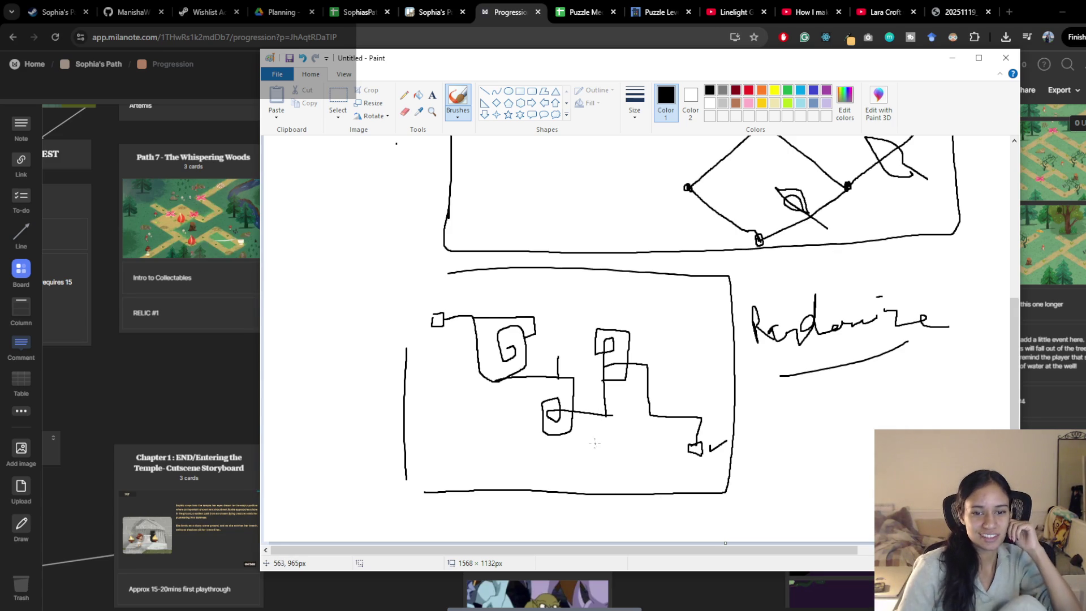
Step: Draw a leftward path segment, an R at top-right, and join the G box to the path
{"action": "left_click_drag", "start_coordinate": [558, 357], "coordinate": [530, 361]}
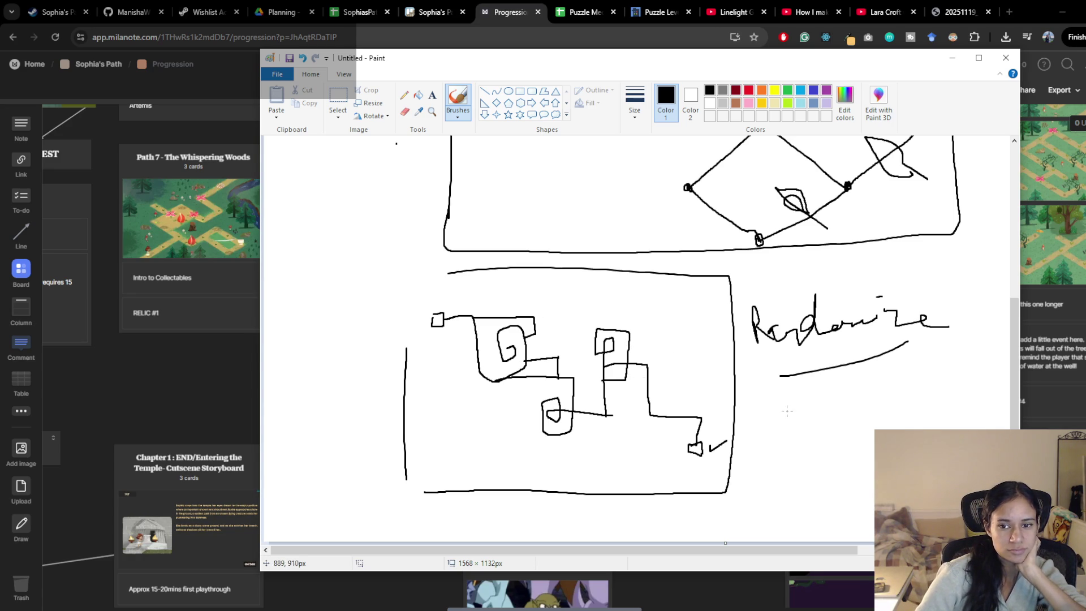
{"action": "mouse_move", "coordinate": [691, 291]}
{"action": "left_mouse_down"}
{"action": "mouse_move", "coordinate": [702, 310]}
{"action": "mouse_move", "coordinate": [705, 290]}
{"action": "mouse_move", "coordinate": [712, 299]}
{"action": "mouse_move", "coordinate": [720, 330]}
{"action": "mouse_move", "coordinate": [704, 313]}
{"action": "mouse_move", "coordinate": [702, 338]}
{"action": "mouse_move", "coordinate": [703, 320]}
{"action": "left_mouse_up"}
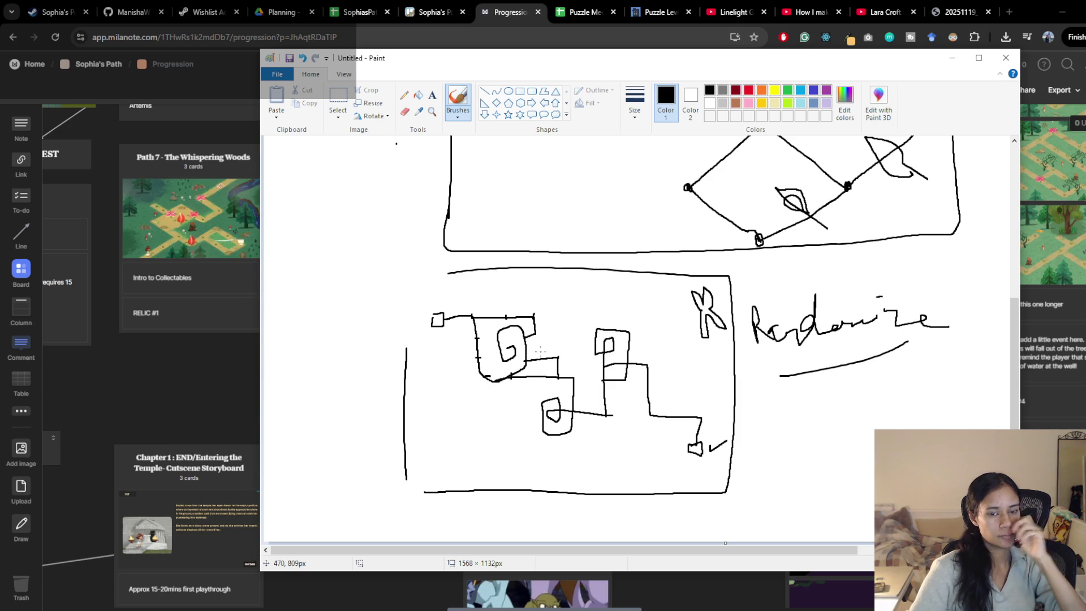
{"action": "left_click_drag", "start_coordinate": [521, 360], "coordinate": [529, 360]}
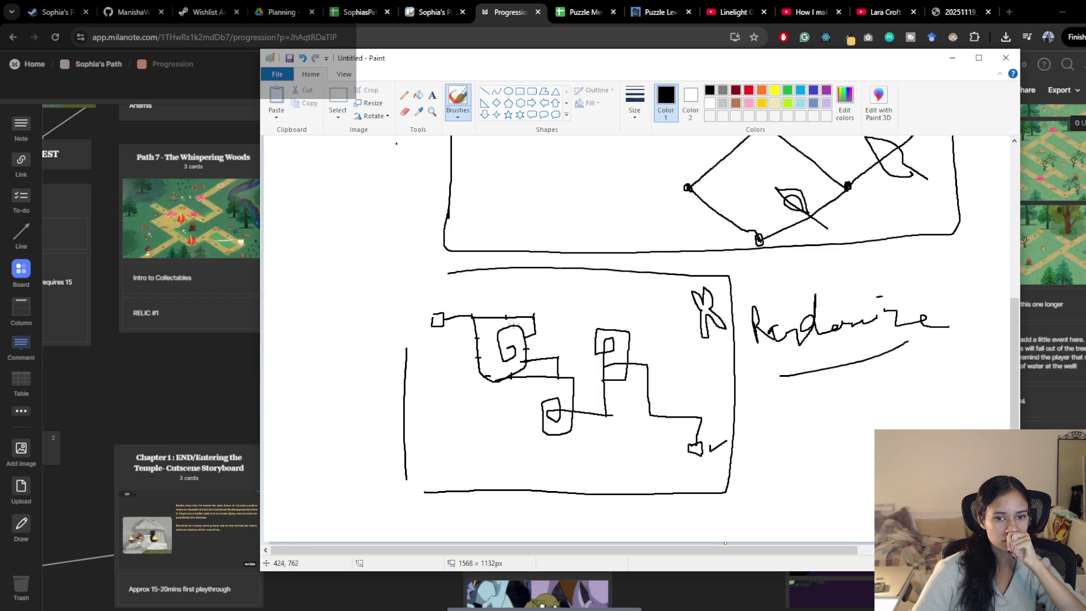
{"action": "left_click_drag", "start_coordinate": [516, 333], "coordinate": [524, 324]}
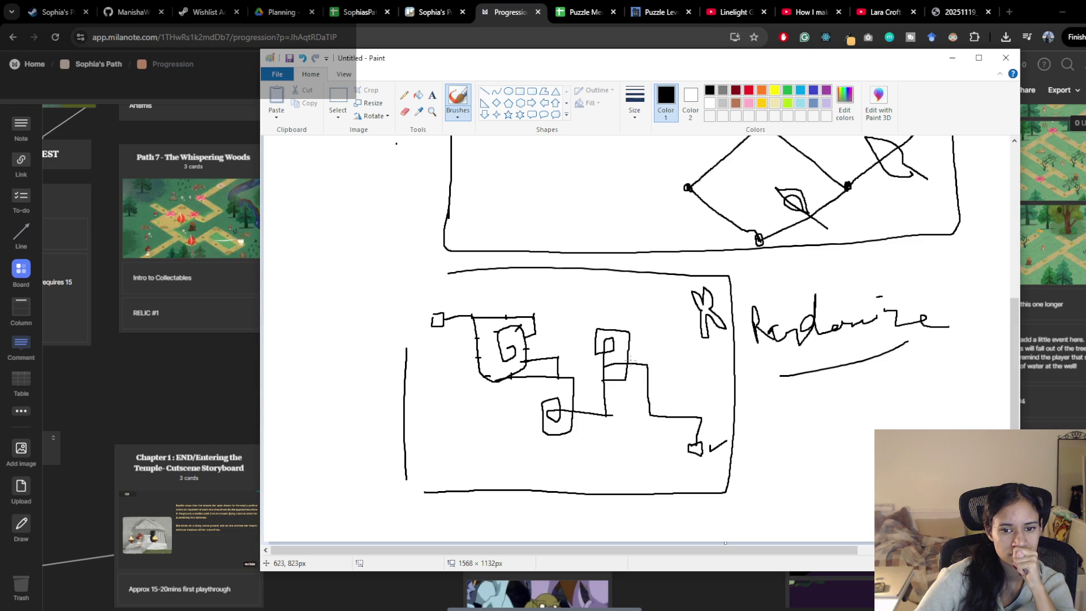
Step: Draw stepped lines forming a staircase path on the right side of the maze
{"action": "mouse_move", "coordinate": [616, 327]}
{"action": "left_mouse_down"}
{"action": "mouse_move", "coordinate": [638, 325]}
{"action": "mouse_move", "coordinate": [638, 362]}
{"action": "left_mouse_up"}
{"action": "mouse_move", "coordinate": [648, 391]}
{"action": "left_mouse_down"}
{"action": "mouse_move", "coordinate": [665, 393]}
{"action": "mouse_move", "coordinate": [666, 416]}
{"action": "left_mouse_up"}
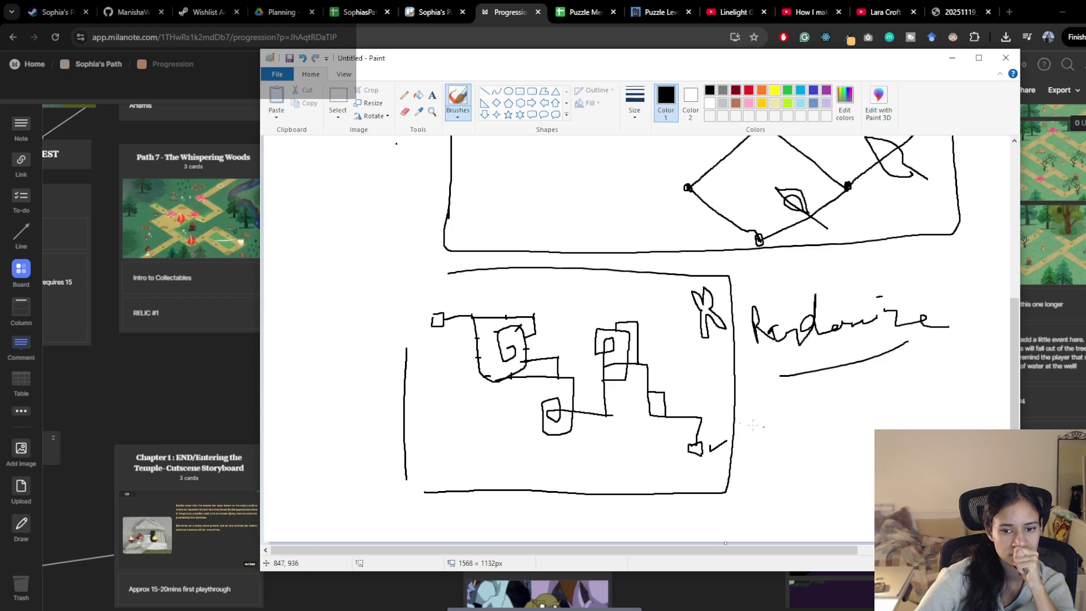
{"action": "left_click_drag", "start_coordinate": [649, 417], "coordinate": [608, 416]}
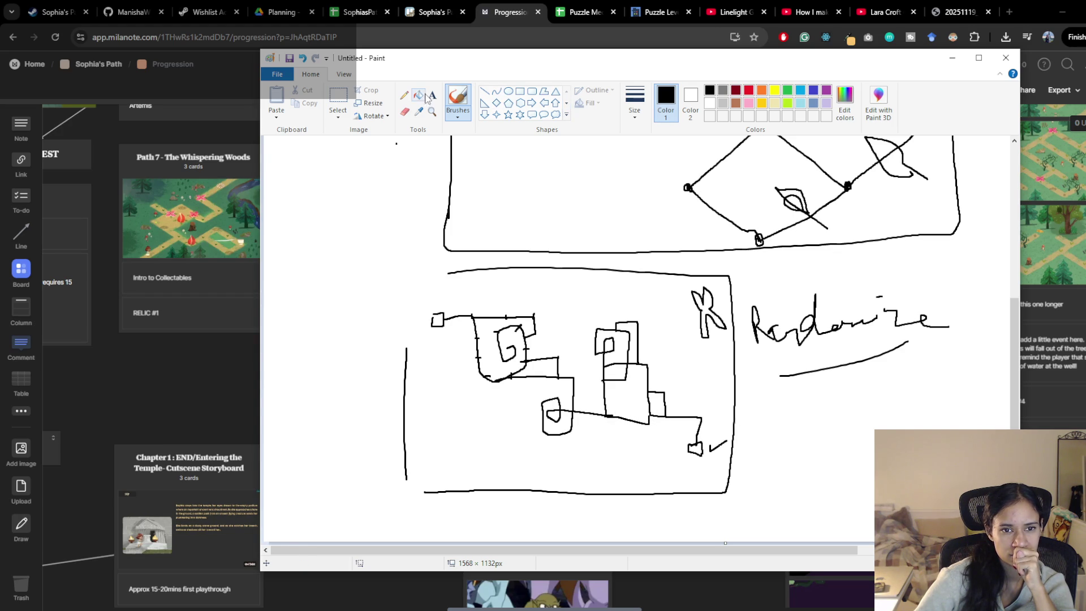
Step: Erase the stray step segments, redraw the stepped line, and start a small figure at the start box
{"action": "left_click", "coordinate": [404, 111]}
{"action": "left_click_drag", "start_coordinate": [648, 394], "coordinate": [651, 413]}
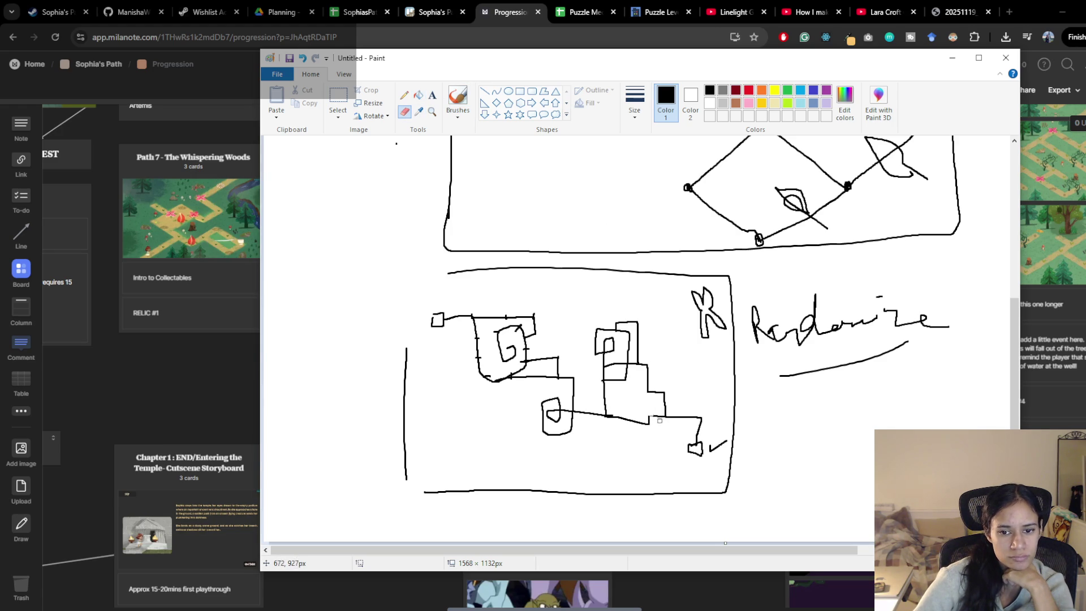
{"action": "left_click_drag", "start_coordinate": [661, 418], "coordinate": [647, 413]}
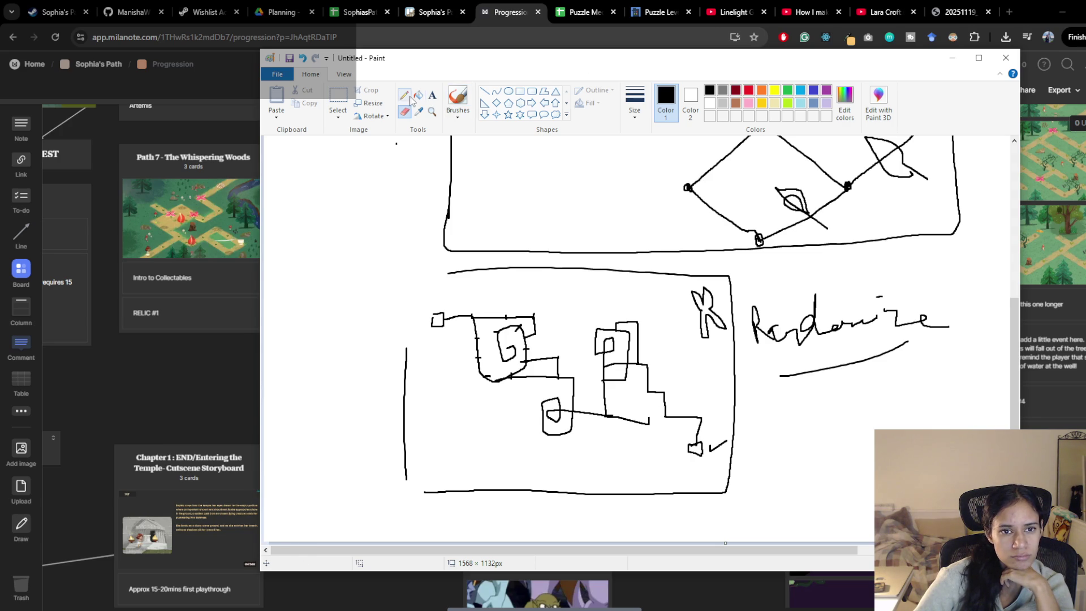
{"action": "left_click", "coordinate": [453, 103]}
{"action": "mouse_move", "coordinate": [649, 417]}
{"action": "left_mouse_down"}
{"action": "mouse_move", "coordinate": [648, 402]}
{"action": "mouse_move", "coordinate": [621, 403]}
{"action": "mouse_move", "coordinate": [621, 379]}
{"action": "left_mouse_up"}
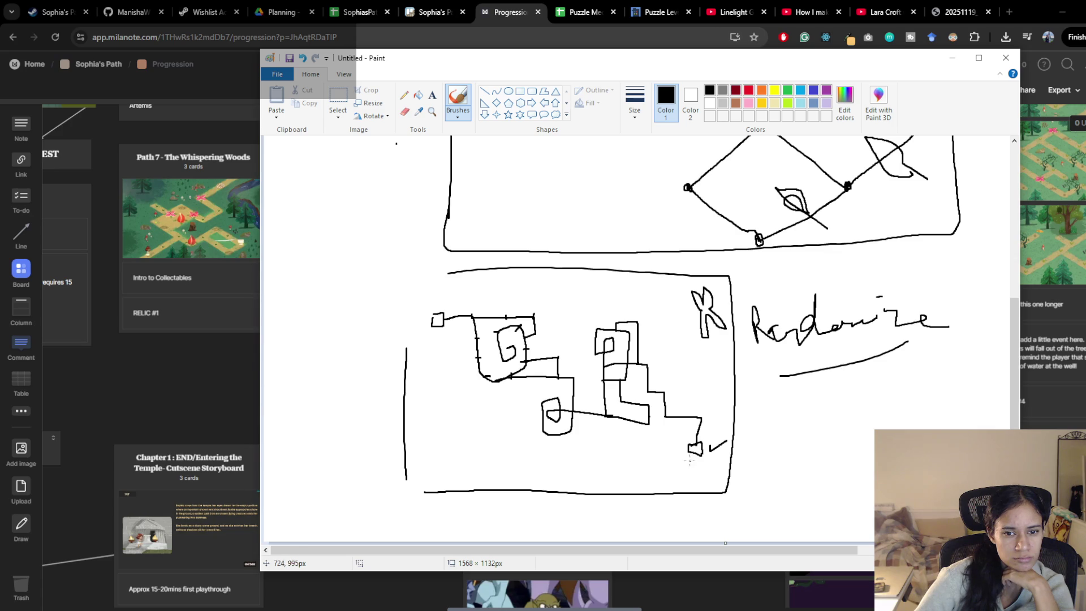
{"action": "mouse_move", "coordinate": [439, 305]}
{"action": "left_mouse_down"}
{"action": "mouse_move", "coordinate": [451, 309]}
{"action": "mouse_move", "coordinate": [438, 302]}
{"action": "mouse_move", "coordinate": [451, 295]}
{"action": "left_mouse_up"}
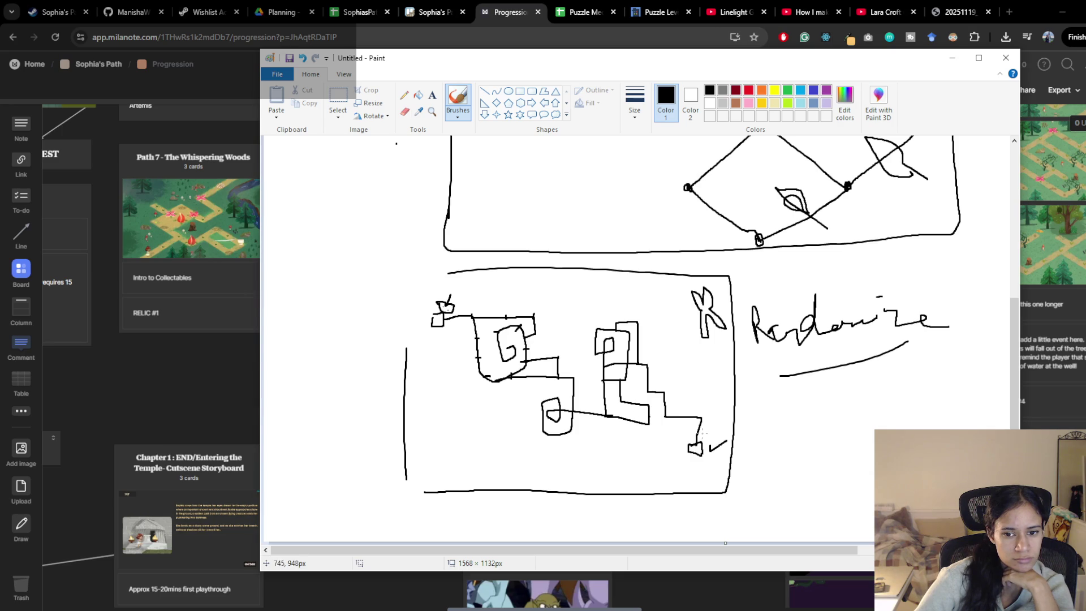
Step: Doodle small sprouts by the exit square and the start-box figure, then return to the Unity project
{"action": "mouse_move", "coordinate": [699, 424]}
{"action": "left_mouse_down"}
{"action": "mouse_move", "coordinate": [702, 433]}
{"action": "mouse_move", "coordinate": [687, 426]}
{"action": "mouse_move", "coordinate": [698, 436]}
{"action": "left_mouse_up"}
{"action": "mouse_move", "coordinate": [450, 296]}
{"action": "left_mouse_down"}
{"action": "mouse_move", "coordinate": [446, 306]}
{"action": "mouse_move", "coordinate": [458, 301]}
{"action": "mouse_move", "coordinate": [420, 317]}
{"action": "mouse_move", "coordinate": [442, 346]}
{"action": "mouse_move", "coordinate": [425, 355]}
{"action": "left_mouse_up"}
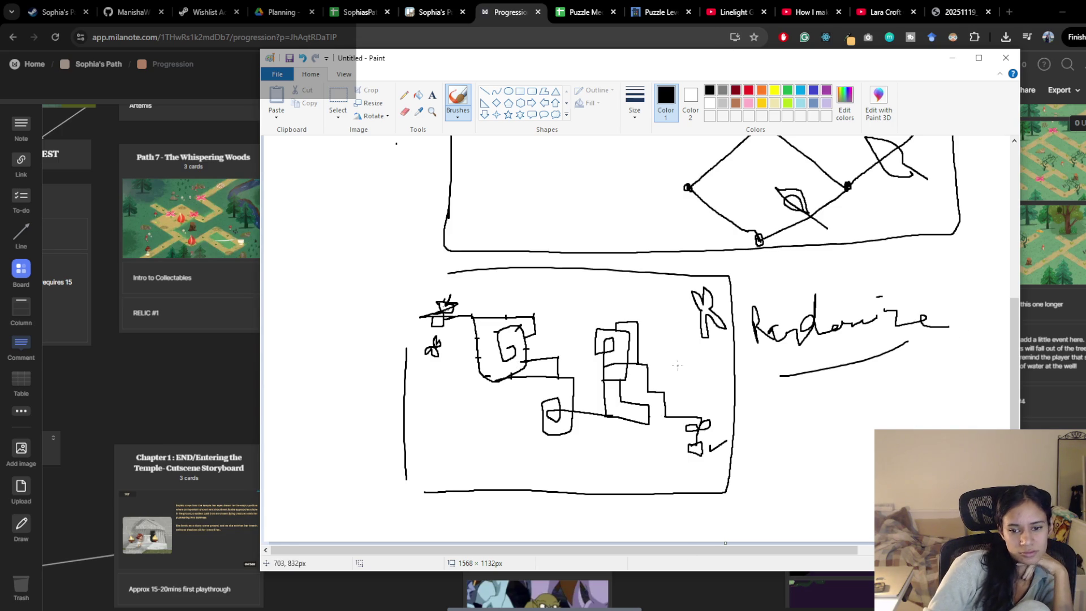
{"action": "mouse_move", "coordinate": [669, 420]}
{"action": "left_mouse_down"}
{"action": "mouse_move", "coordinate": [671, 439]}
{"action": "mouse_move", "coordinate": [717, 435]}
{"action": "left_mouse_up"}
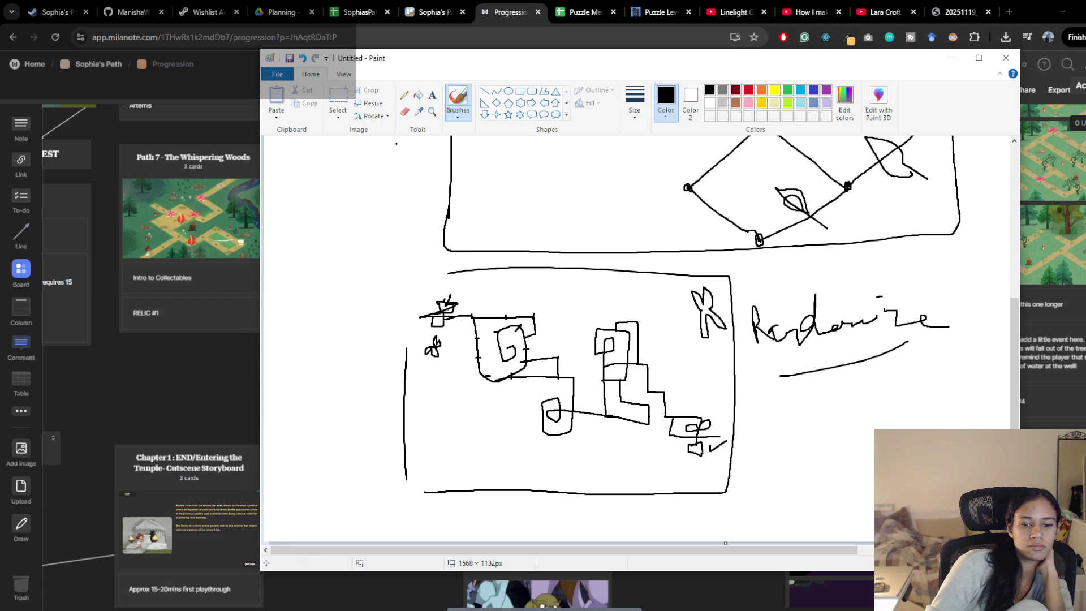
{"action": "left_click", "coordinate": [569, 572]}
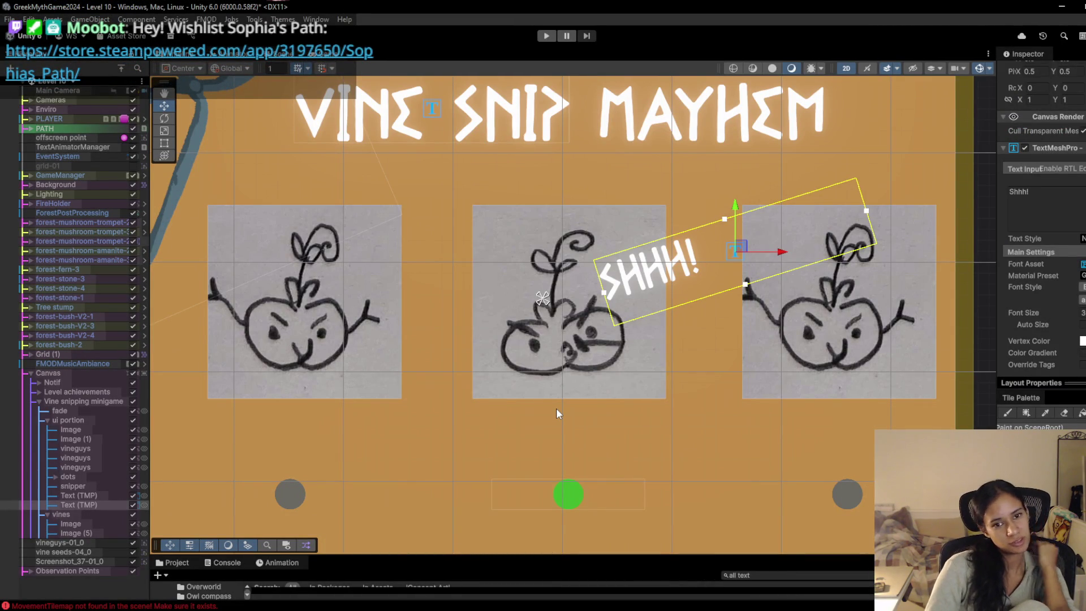
Step: Zoom out the Scene view and nudge the tilted SHHH! label slightly up and to the right
{"action": "scroll", "coordinate": [566, 355], "scroll_direction": "down", "scroll_amount": 3}
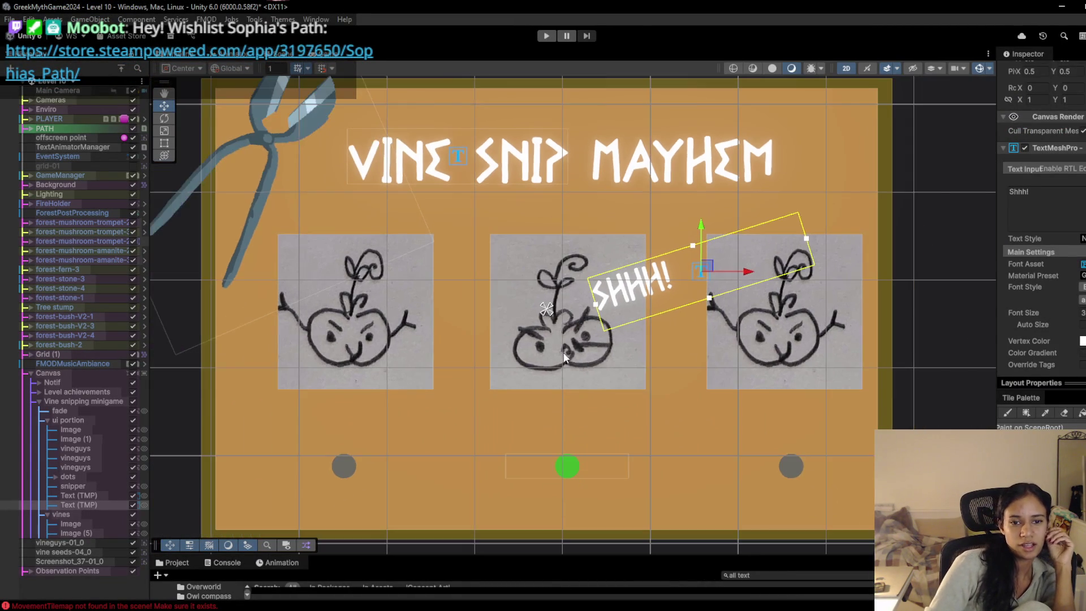
{"action": "scroll", "coordinate": [590, 328], "scroll_direction": "down", "scroll_amount": 1}
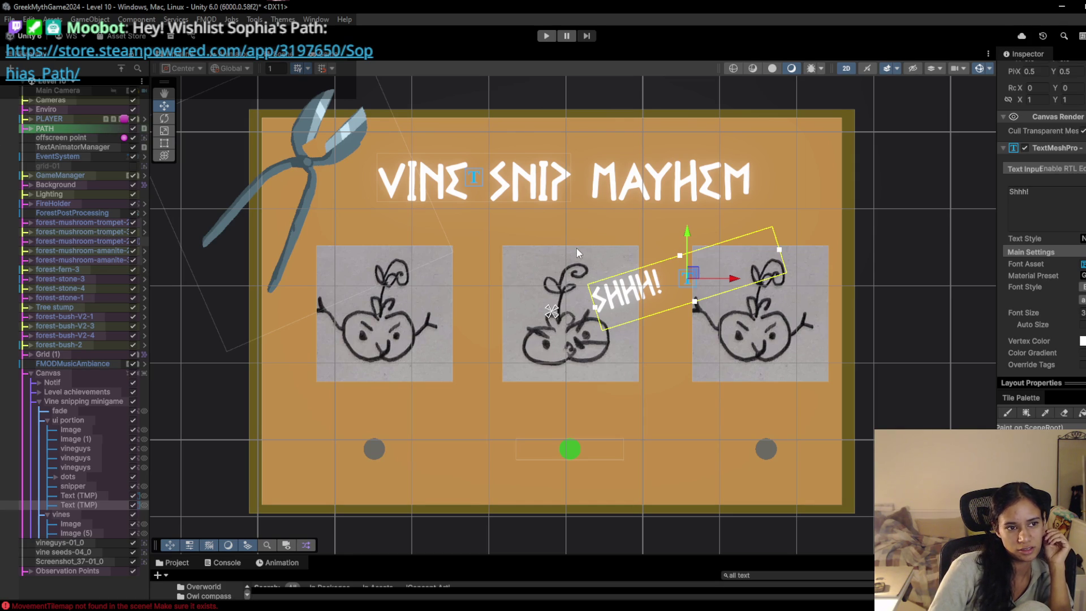
{"action": "left_click_drag", "start_coordinate": [695, 279], "coordinate": [700, 271]}
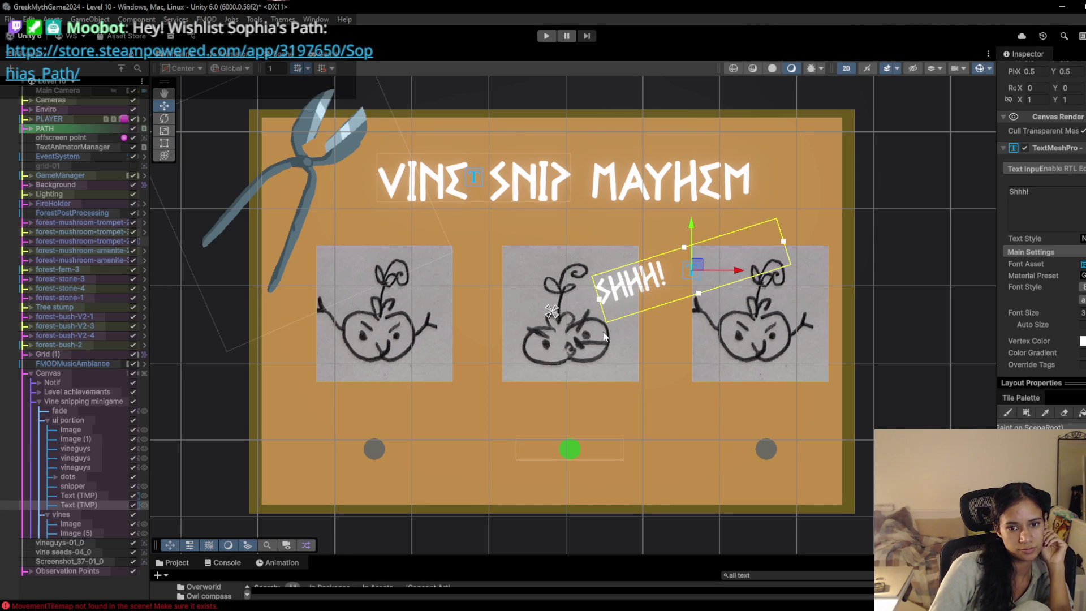
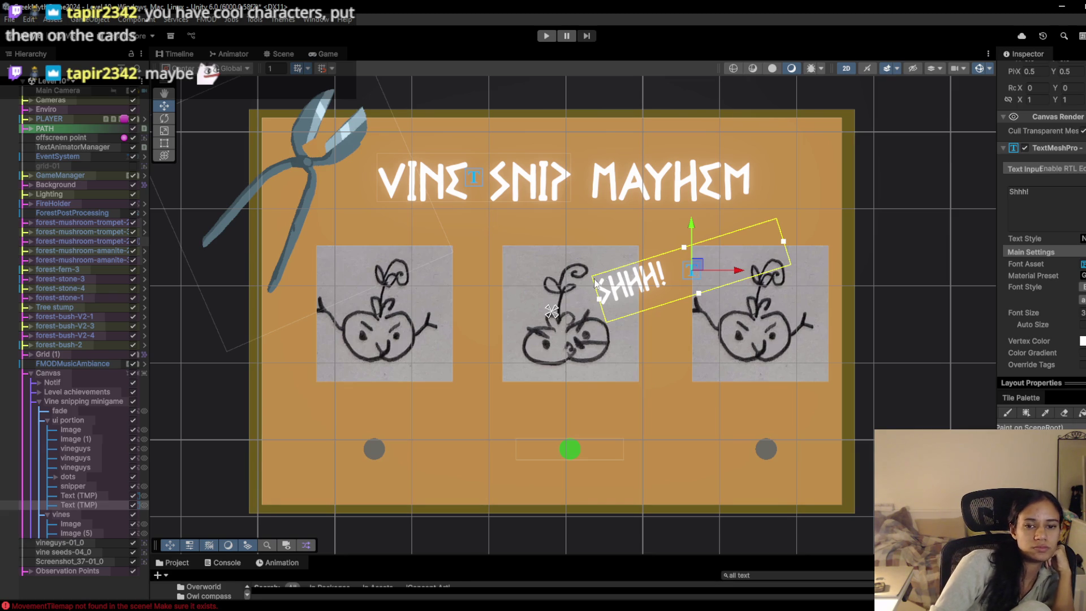
Step: Nudge the SHHH! text slightly upward, then bring the Paint vine sketch forward
{"action": "left_click_drag", "start_coordinate": [701, 271], "coordinate": [700, 267]}
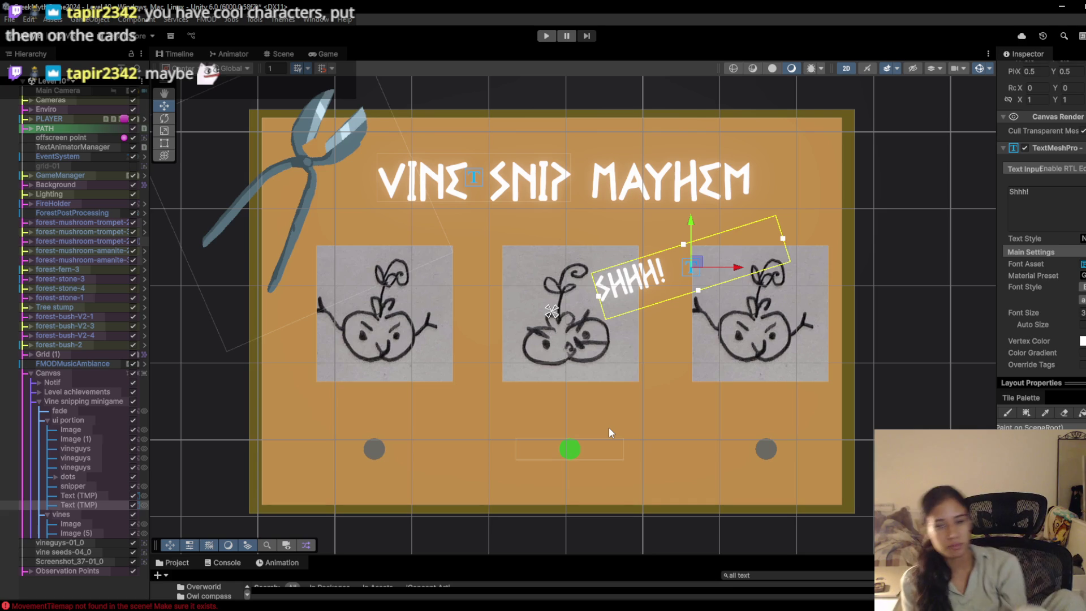
{"action": "mouse_move", "coordinate": [588, 610]}
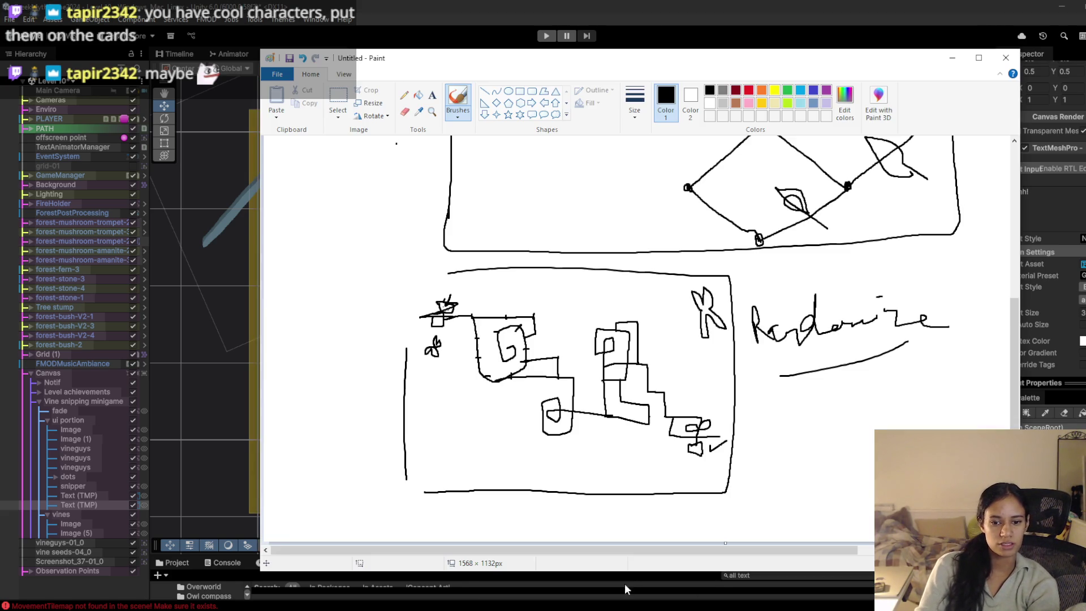
{"action": "left_click", "coordinate": [639, 580]}
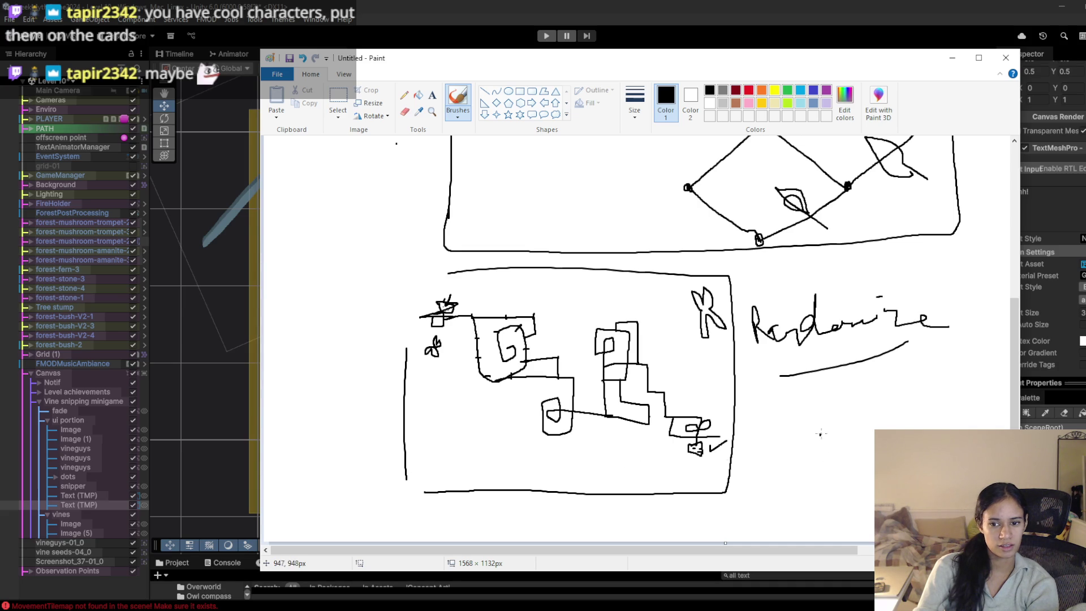
Step: Extend the grid vine sketch with a right-up-right line, dotted at its joints and end
{"action": "left_click_drag", "start_coordinate": [821, 436], "coordinate": [877, 438]}
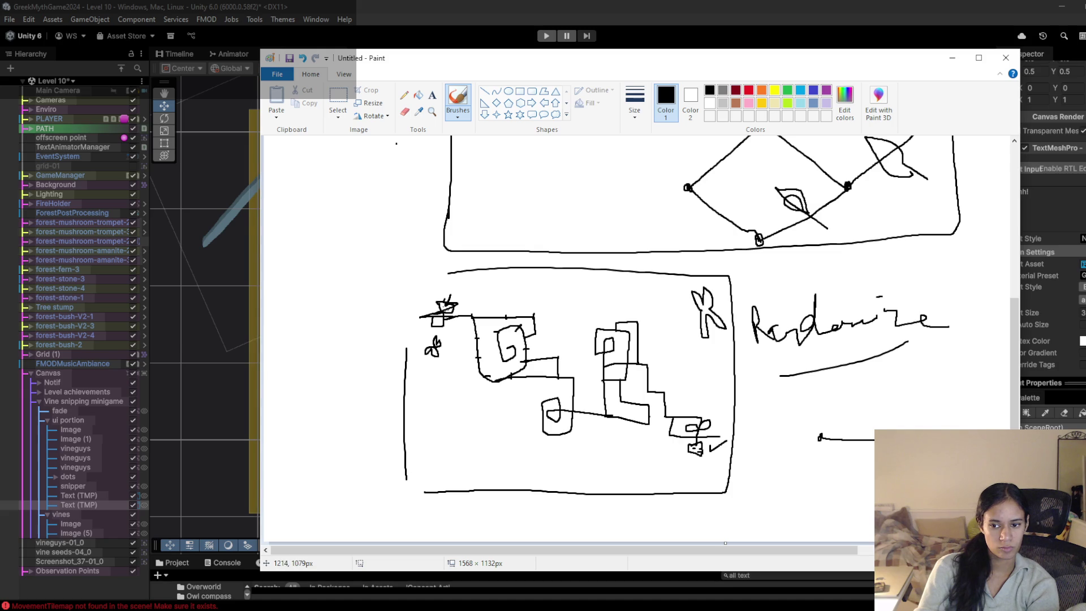
{"action": "scroll", "coordinate": [861, 535], "scroll_direction": "right", "scroll_amount": 5}
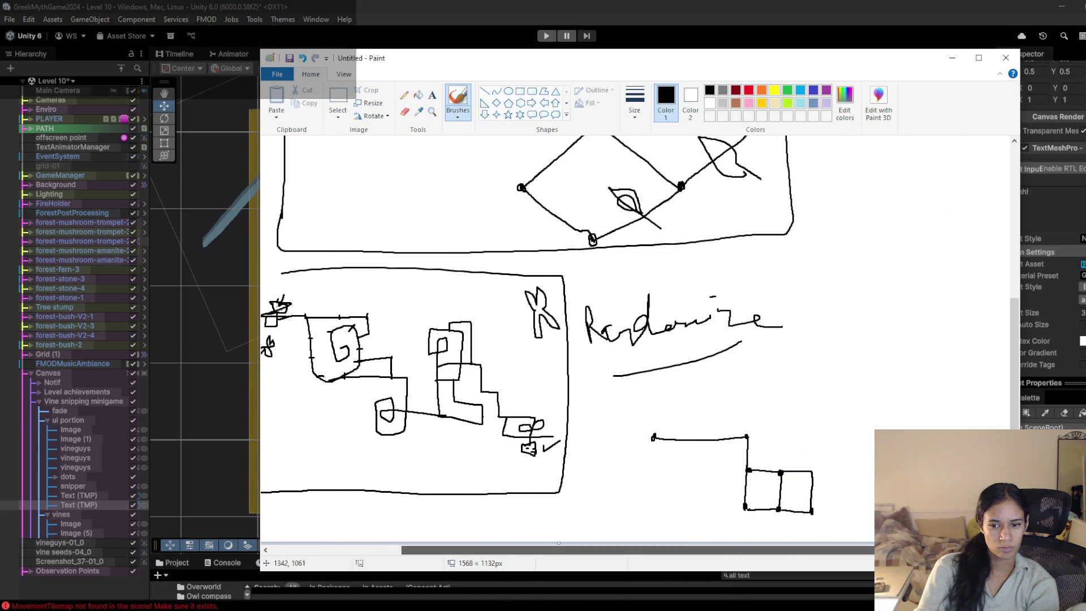
{"action": "mouse_move", "coordinate": [813, 471]}
{"action": "left_mouse_down"}
{"action": "mouse_move", "coordinate": [840, 473]}
{"action": "mouse_move", "coordinate": [840, 421]}
{"action": "left_mouse_up"}
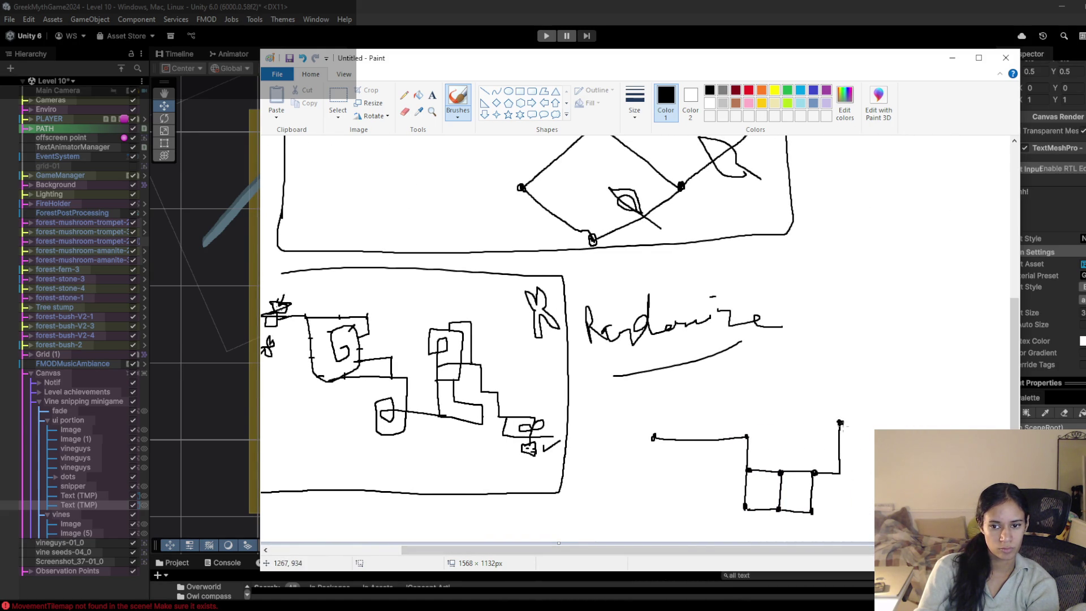
{"action": "left_click", "coordinate": [841, 472]}
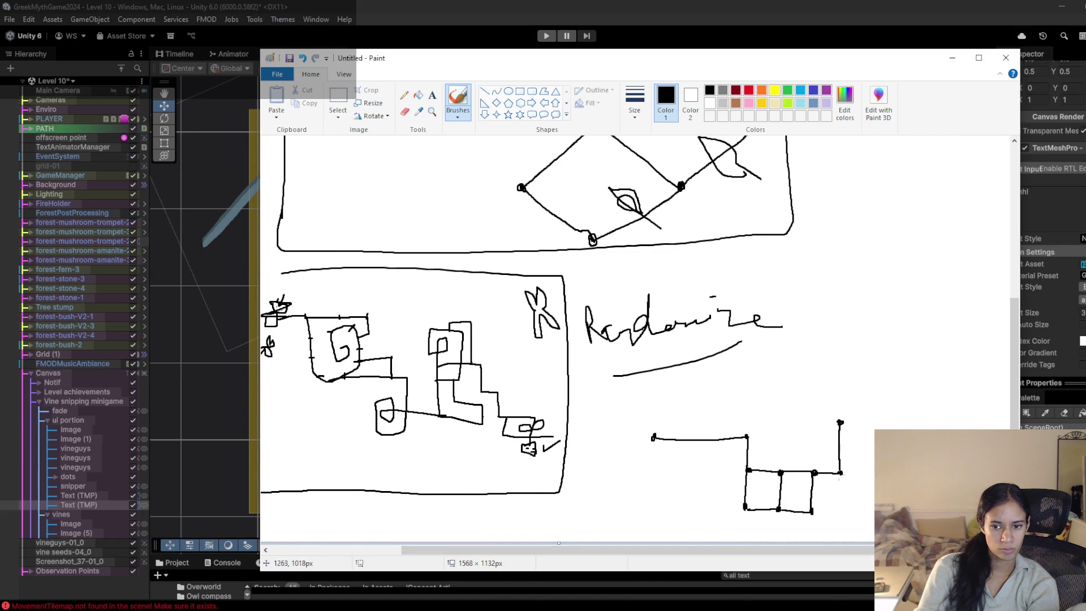
{"action": "left_click", "coordinate": [839, 447]}
{"action": "left_click_drag", "start_coordinate": [840, 422], "coordinate": [882, 423]}
{"action": "left_click", "coordinate": [881, 424]}
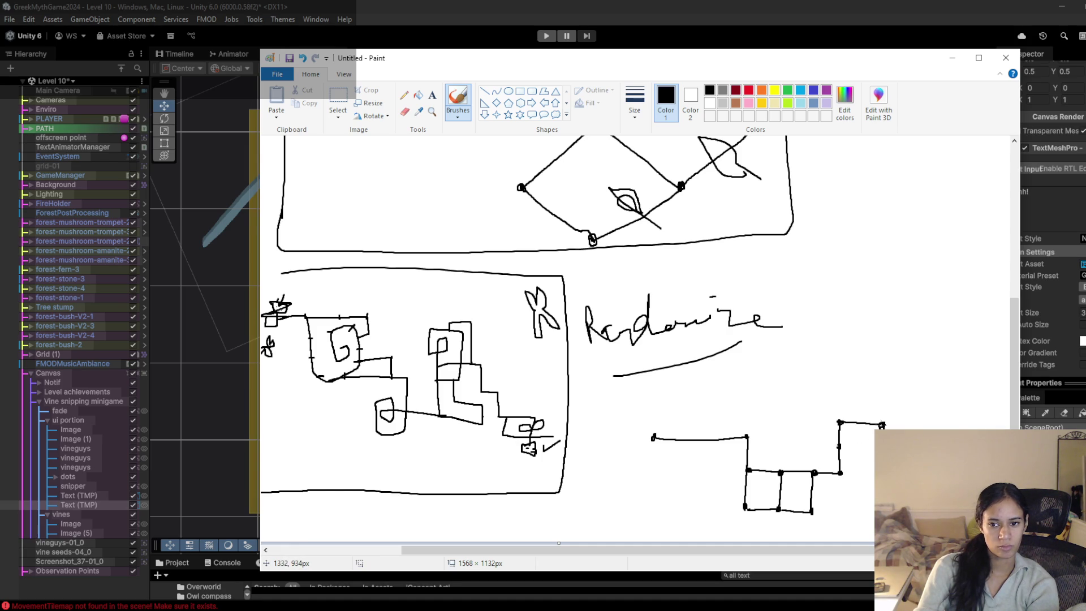
{"action": "left_click", "coordinate": [644, 6]}
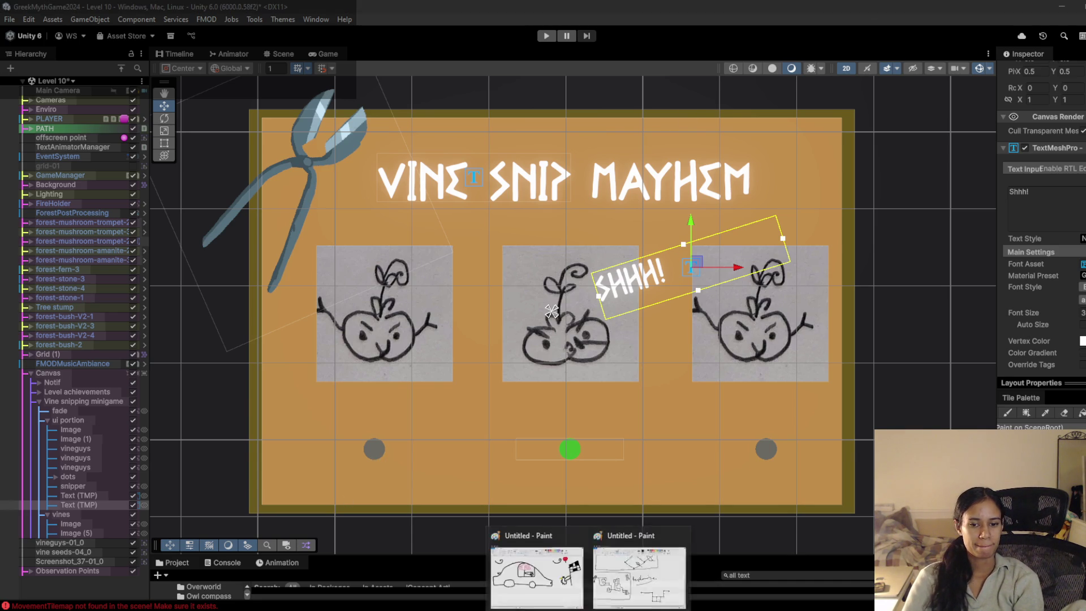
{"action": "left_click", "coordinate": [639, 565]}
Step: Snip the vine sketch area of the screen to the clipboard
{"action": "left_click_drag", "start_coordinate": [589, 553], "coordinate": [516, 553]}
{"action": "key", "text": "super+shift+s"}
{"action": "left_click_drag", "start_coordinate": [310, 248], "coordinate": [913, 550]}
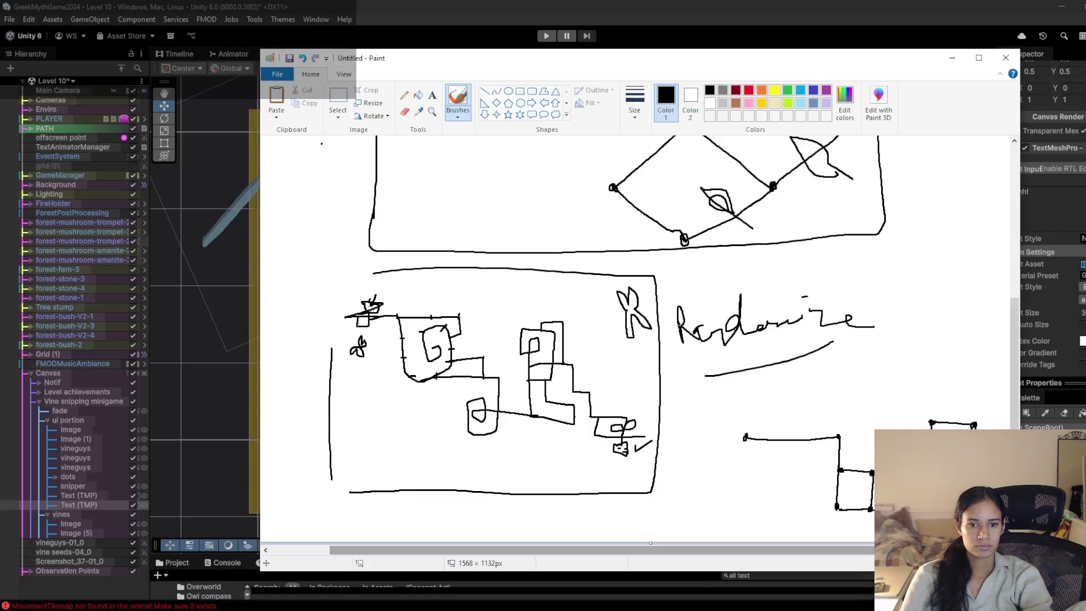
{"action": "key", "text": "alt+Tab"}
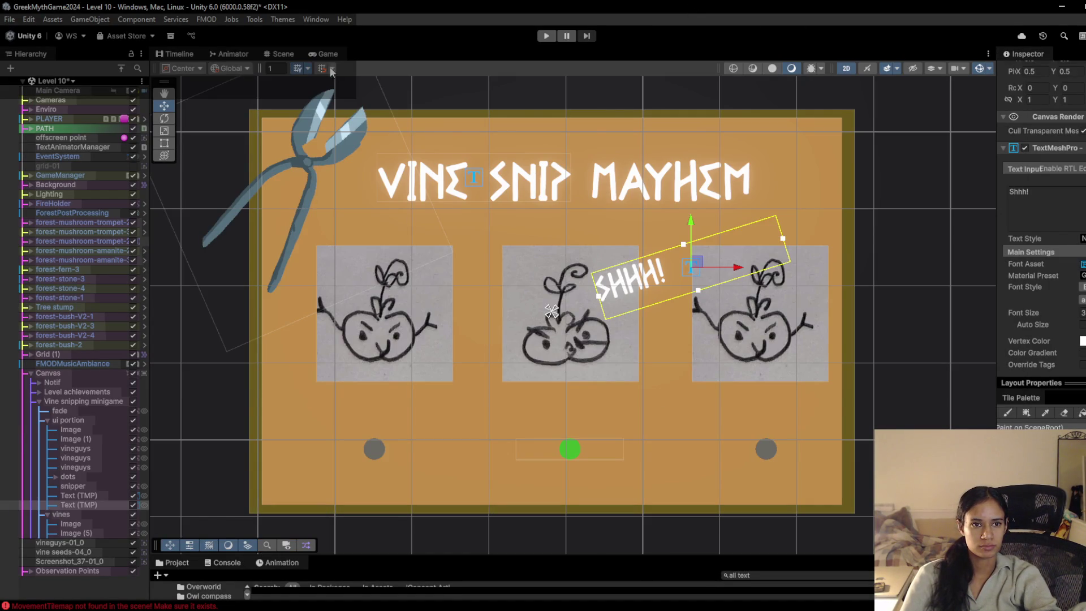
Step: Show Unity's Game view, then bring up the Milanote progression board
{"action": "left_click", "coordinate": [317, 54]}
{"action": "mouse_move", "coordinate": [328, 602]}
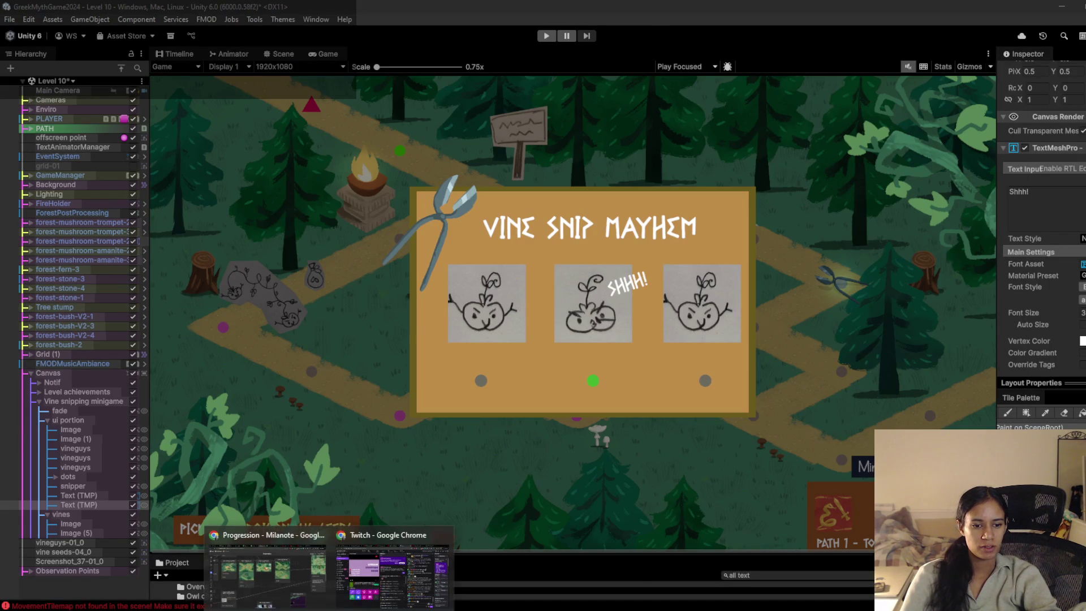
{"action": "left_click", "coordinate": [296, 576]}
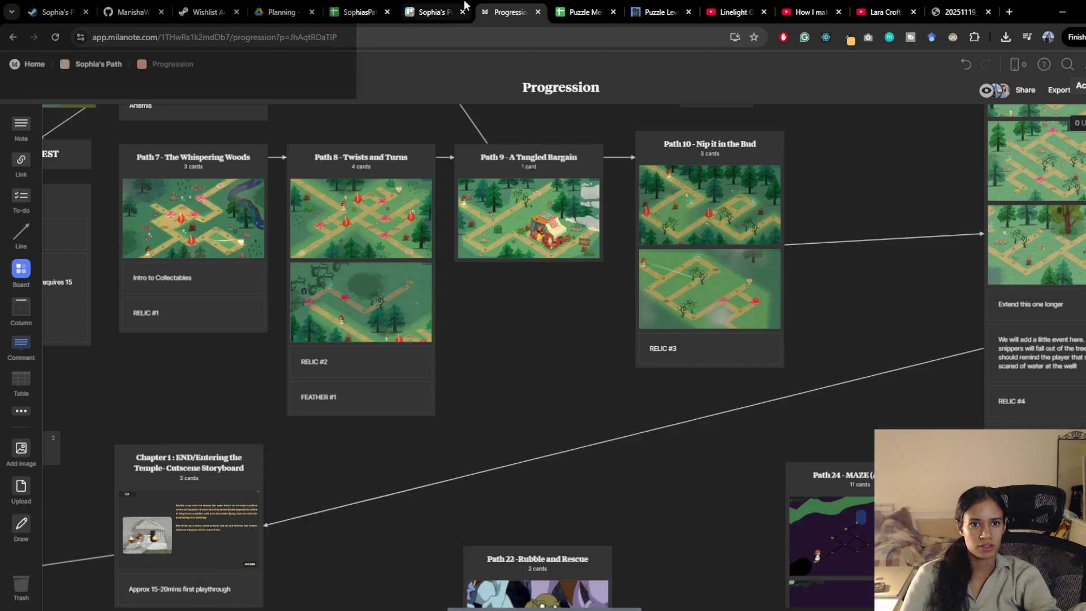
Step: Add a 'Vine minigame design' card to World 1 with a board member assigned
{"action": "left_click", "coordinate": [430, 12]}
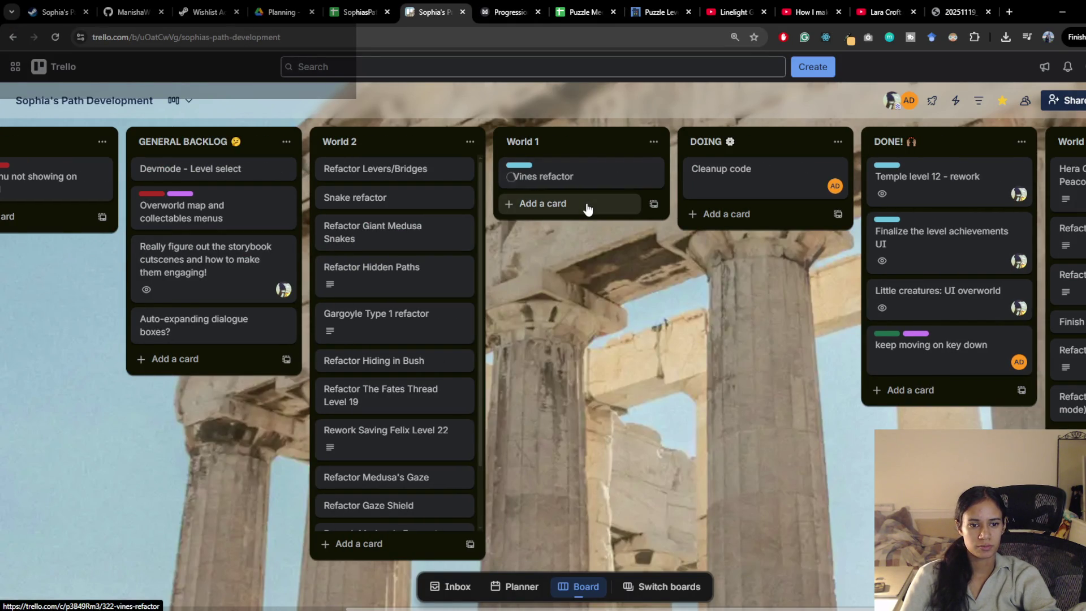
{"action": "left_click", "coordinate": [585, 204]}
{"action": "type", "text": "Vine minigame"}
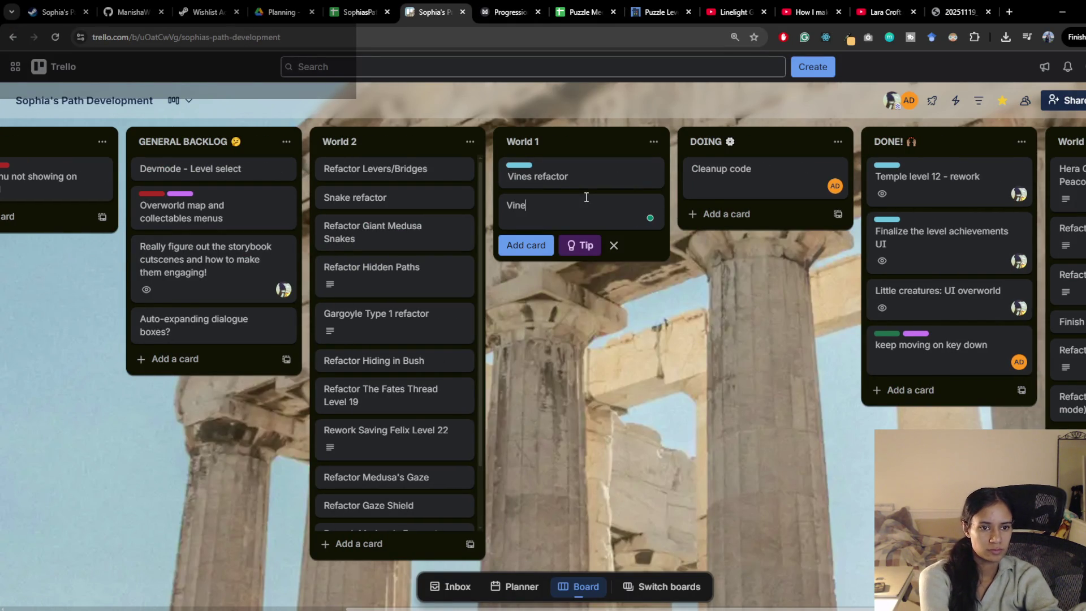
{"action": "key", "text": "Return"}
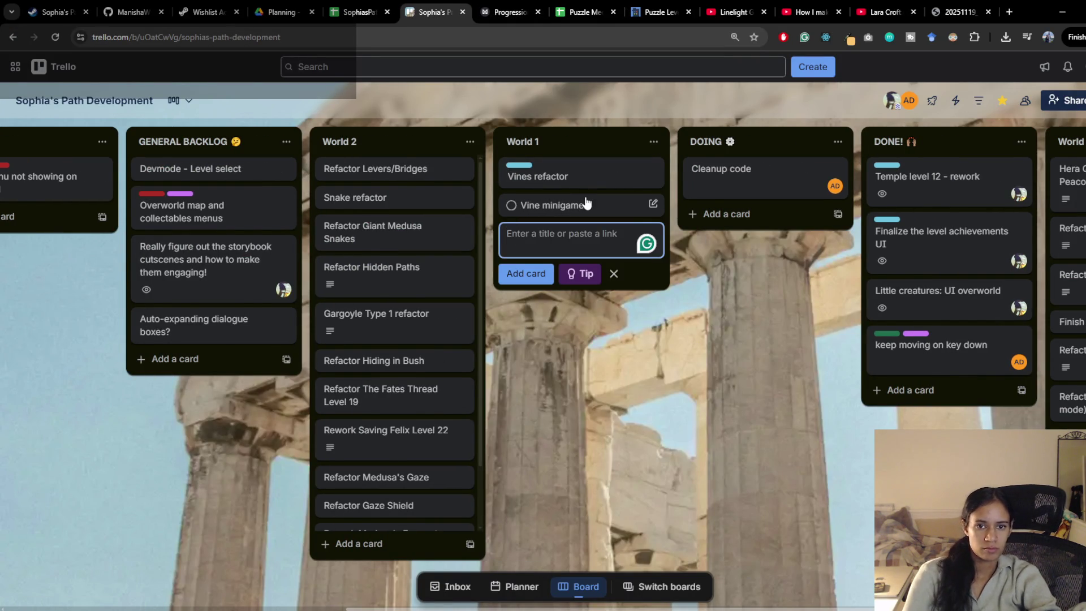
{"action": "left_click", "coordinate": [653, 204]}
{"action": "left_click", "coordinate": [760, 259]}
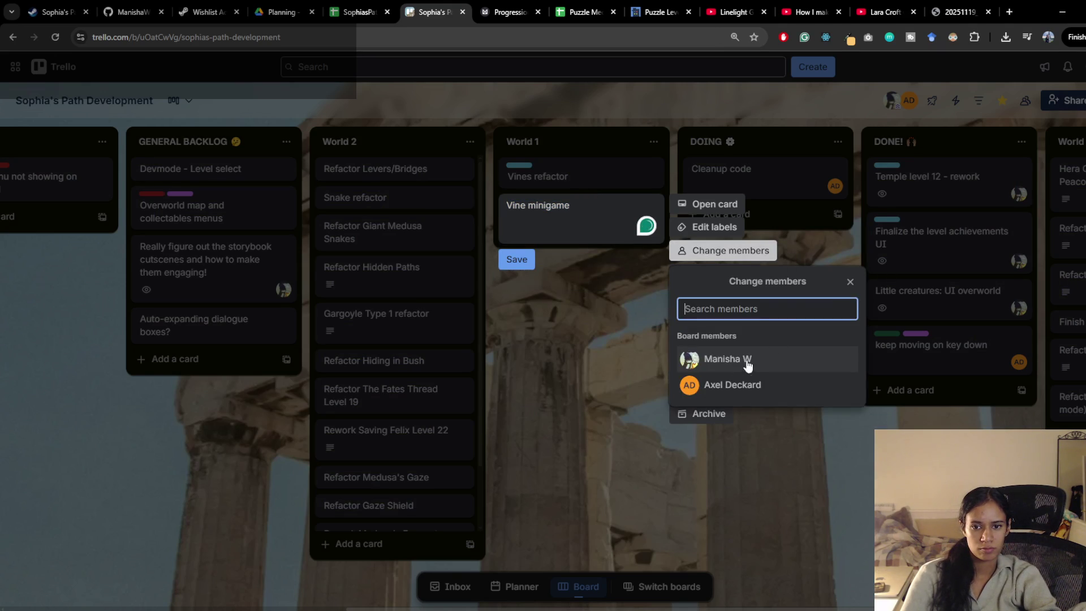
{"action": "left_click", "coordinate": [752, 359]}
{"action": "left_click", "coordinate": [623, 212]}
{"action": "type", "text": "design"}
{"action": "key", "text": "Return"}
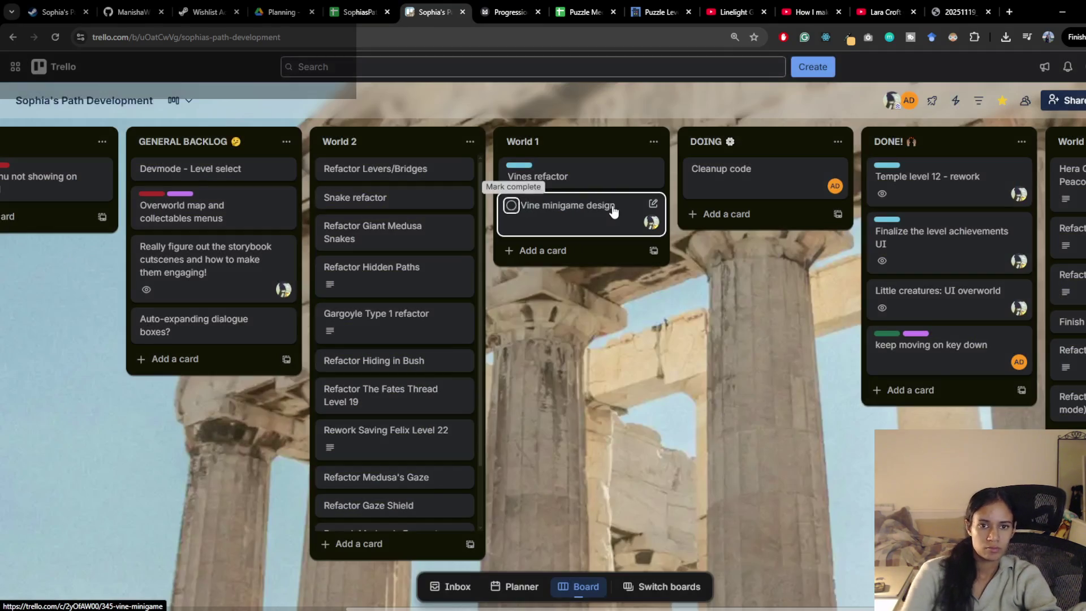
Step: Paste the vine sketch image into the card's description
{"action": "left_click", "coordinate": [615, 205]}
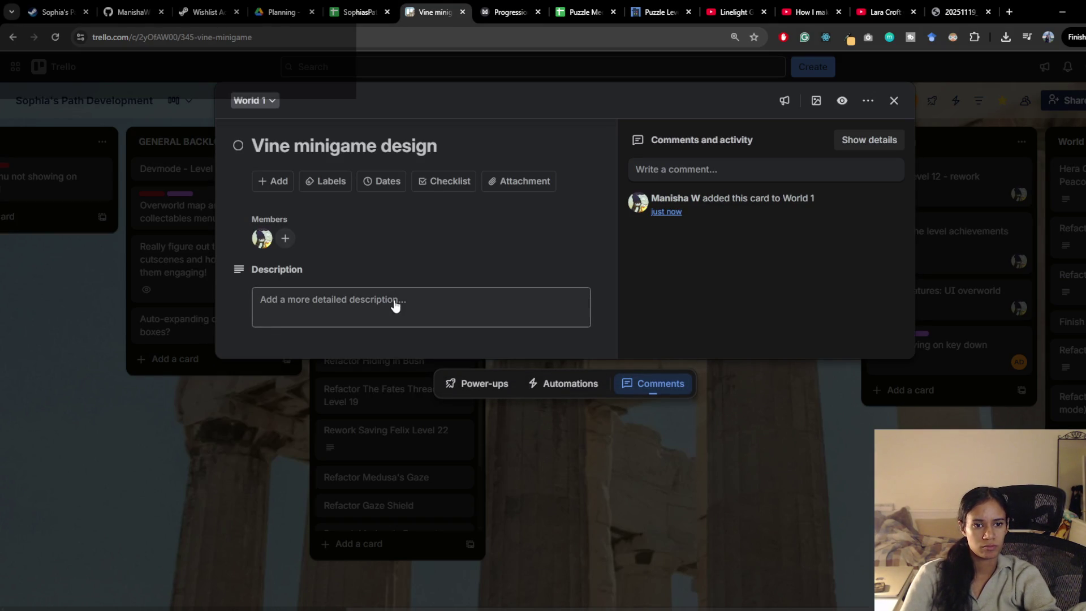
{"action": "left_click", "coordinate": [393, 303]}
{"action": "key", "text": "ctrl+v"}
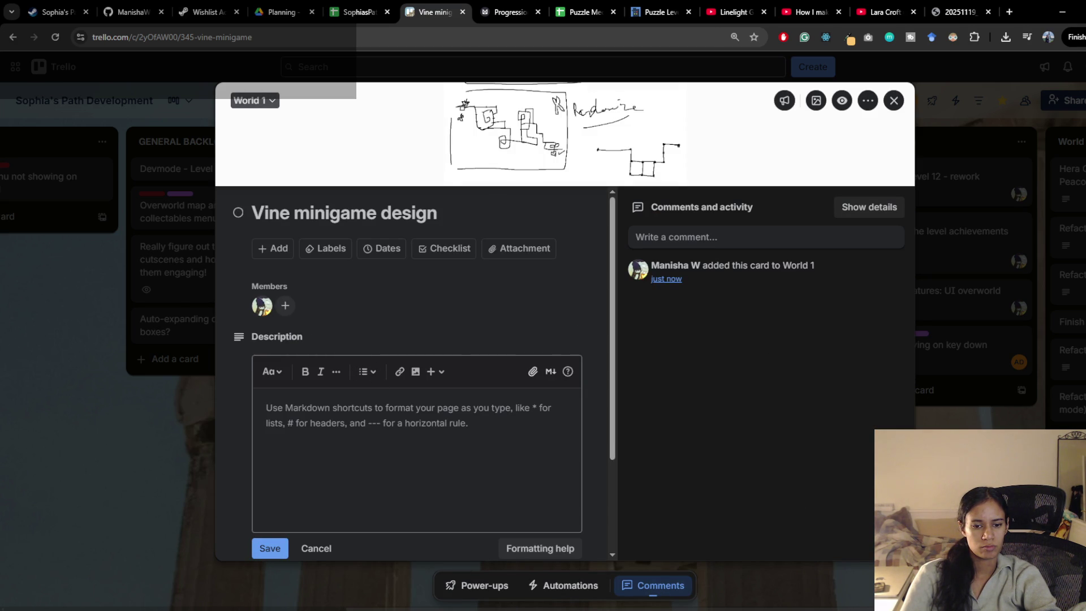
Step: Capture the Unity minigame panel and paste that screenshot into the card
{"action": "key", "text": "alt+Tab"}
{"action": "key", "text": "ctrl+Print"}
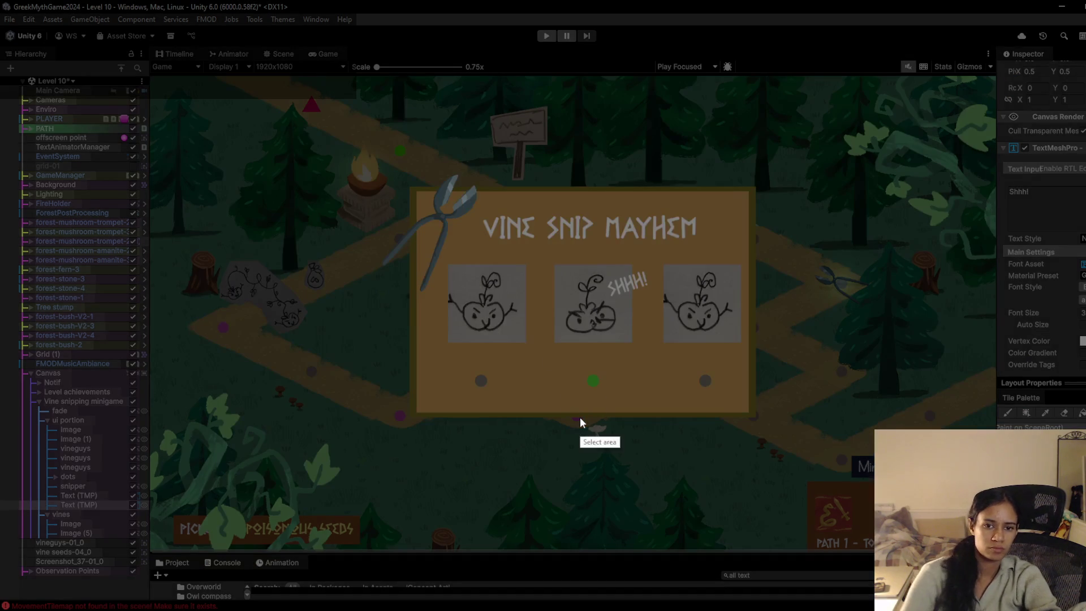
{"action": "left_click_drag", "start_coordinate": [375, 147], "coordinate": [775, 387]}
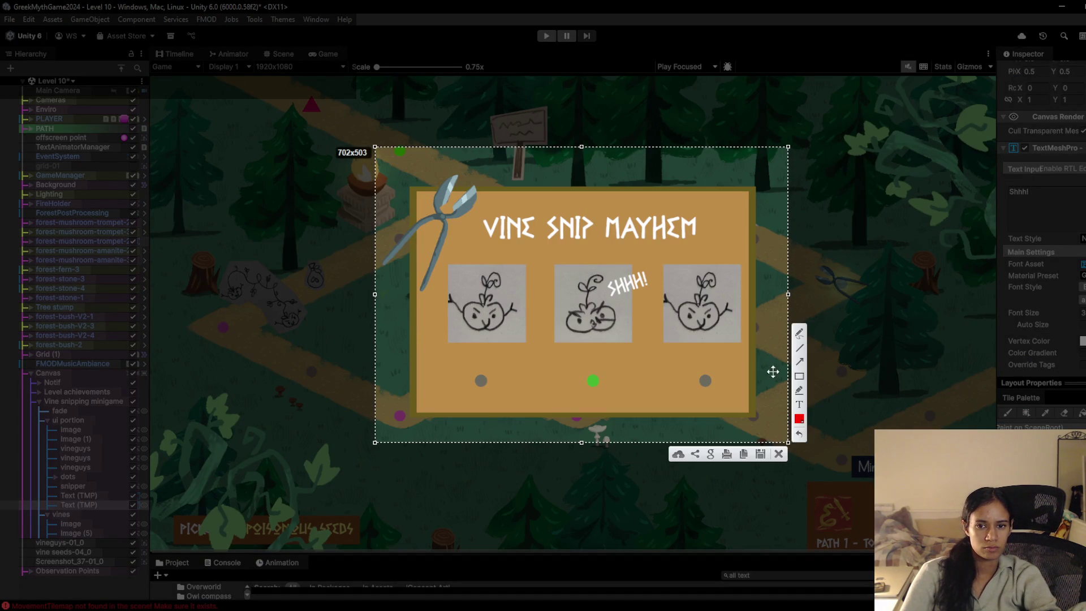
{"action": "key", "text": "ctrl+c"}
{"action": "key", "text": "alt+Tab"}
{"action": "key", "text": "ctrl+v"}
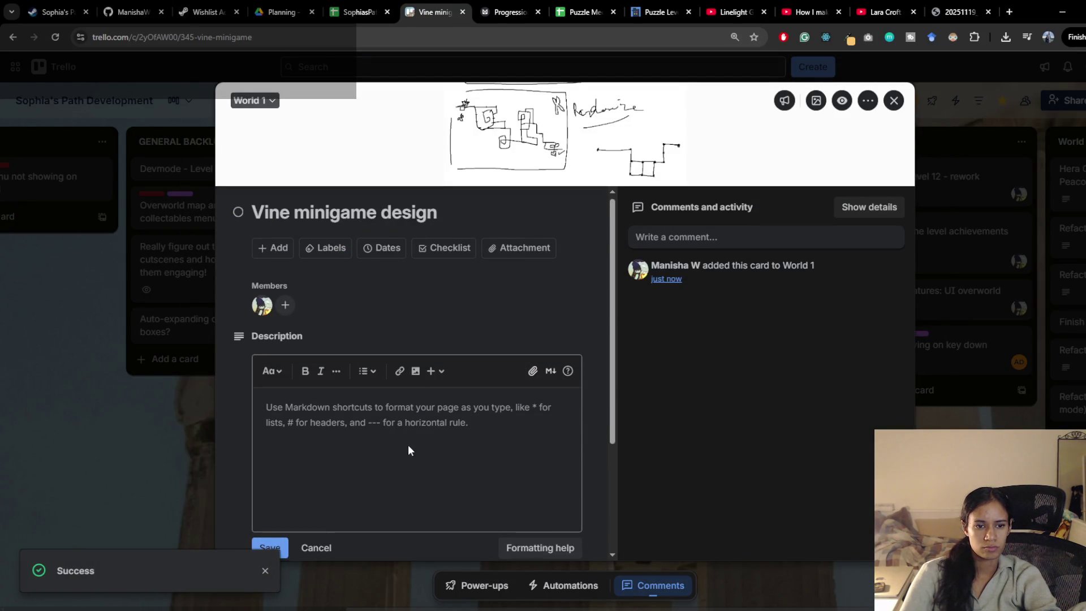
Step: Make the game screenshot attachment the card's cover and close the card
{"action": "scroll", "coordinate": [409, 445], "scroll_direction": "down", "scroll_amount": 3}
{"action": "left_click", "coordinate": [567, 481]}
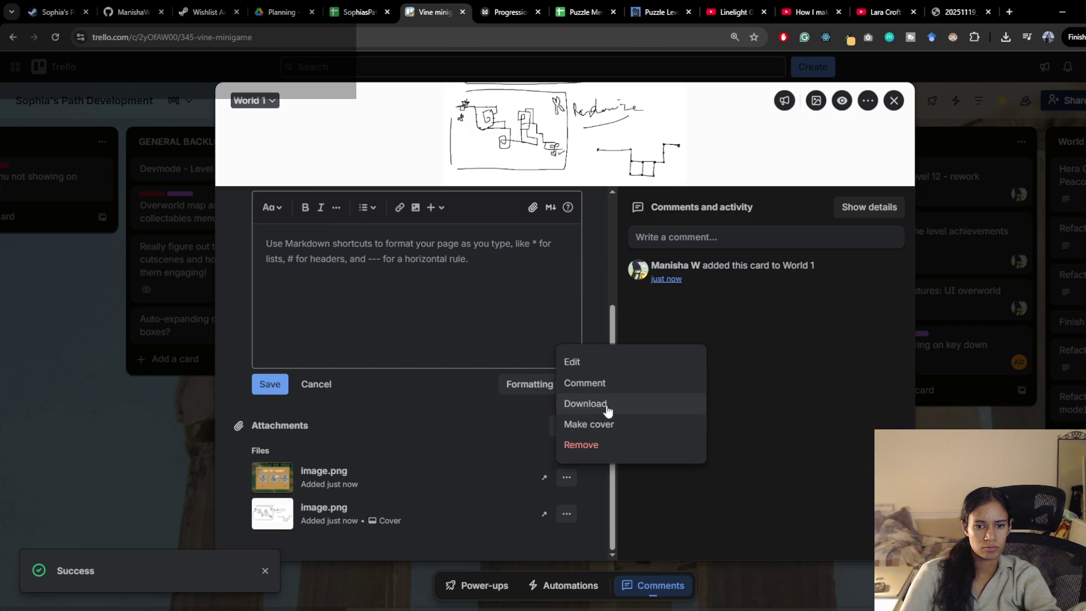
{"action": "left_click", "coordinate": [607, 428]}
{"action": "key", "text": "Escape"}
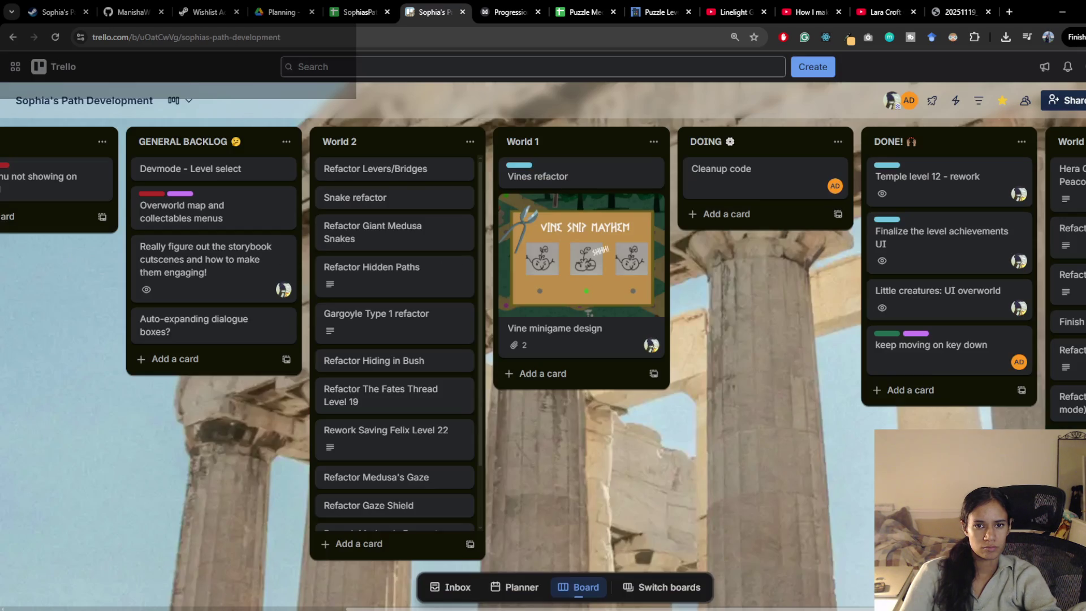
Step: Scroll around the Trello board, then bring up the Milanote progression board
{"action": "scroll", "coordinate": [638, 457], "scroll_direction": "left", "scroll_amount": 3}
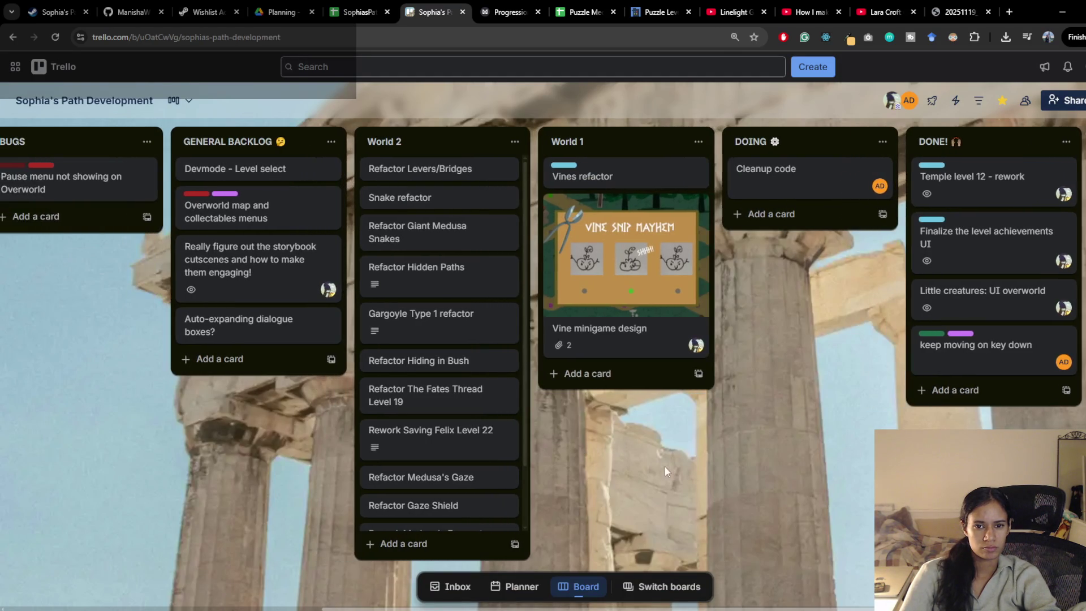
{"action": "scroll", "coordinate": [637, 457], "scroll_direction": "left", "scroll_amount": 5}
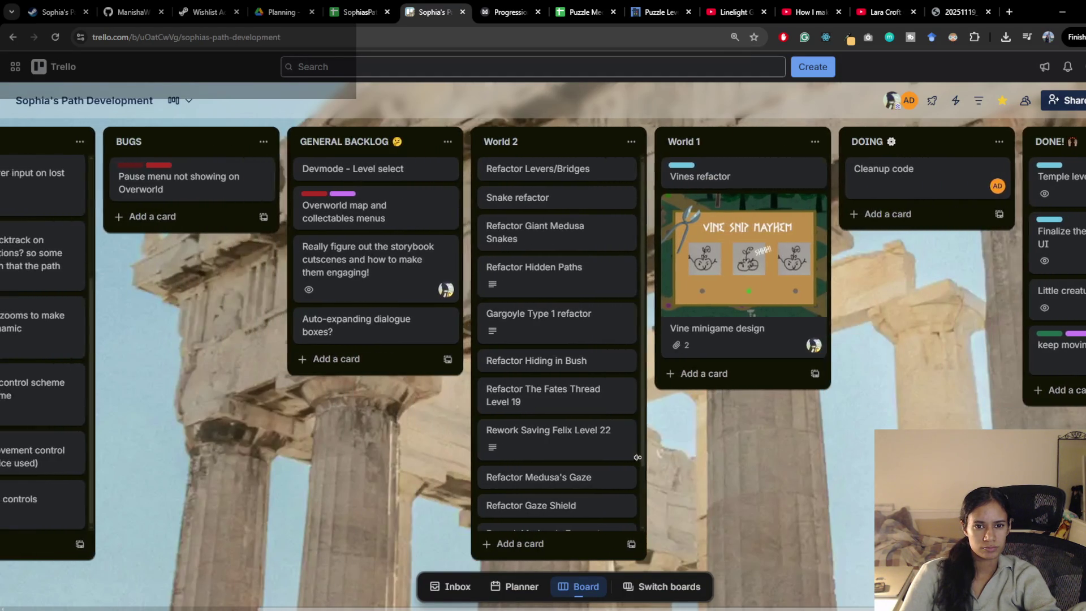
{"action": "scroll", "coordinate": [324, 445], "scroll_direction": "left", "scroll_amount": 1}
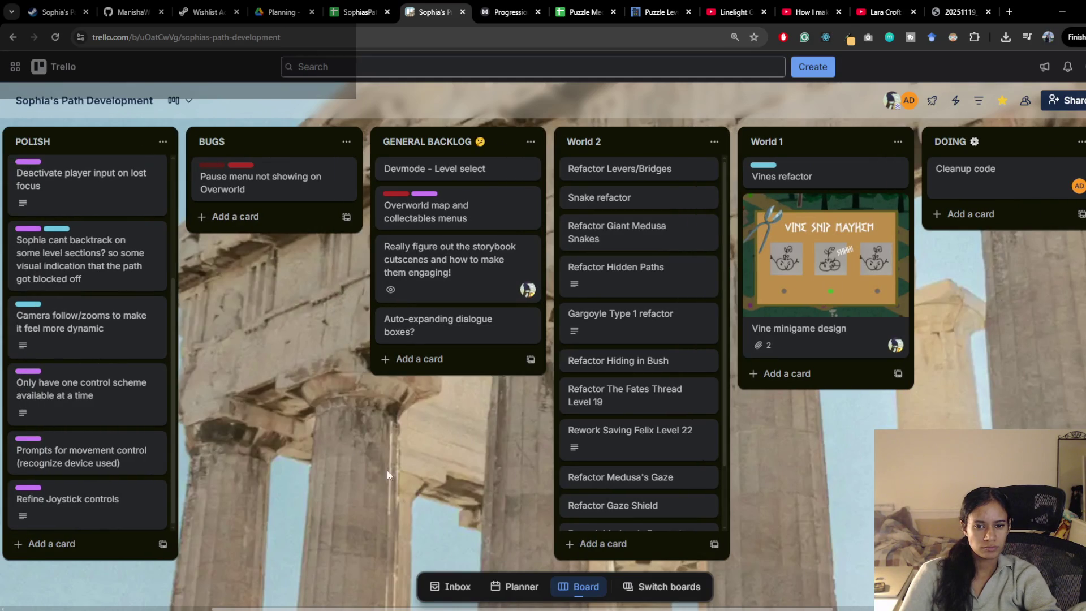
{"action": "scroll", "coordinate": [391, 471], "scroll_direction": "left", "scroll_amount": 1}
{"action": "scroll", "coordinate": [701, 463], "scroll_direction": "down", "scroll_amount": 2}
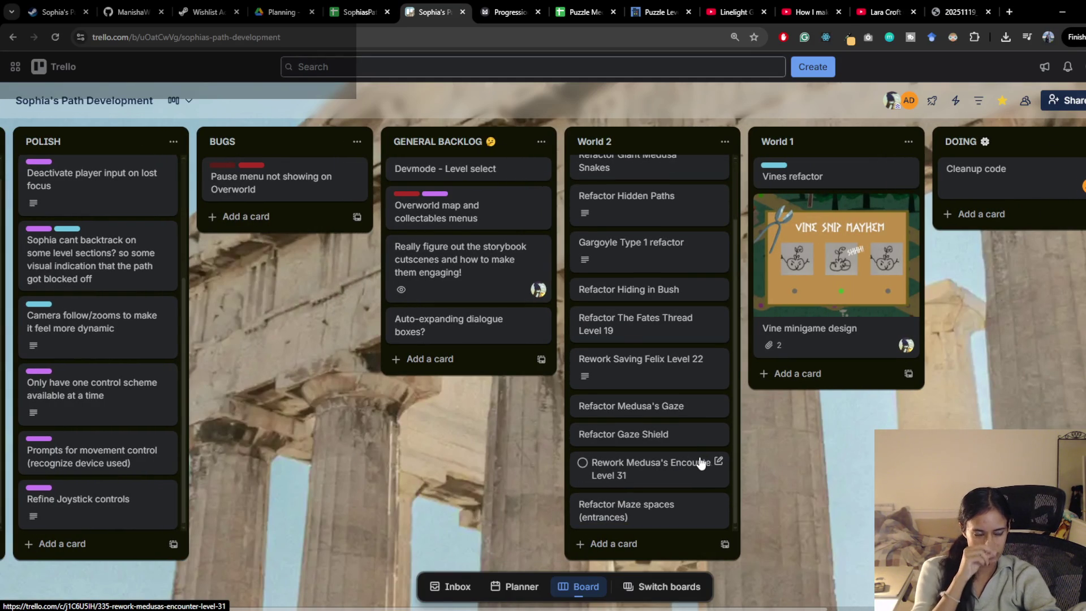
{"action": "scroll", "coordinate": [824, 466], "scroll_direction": "right", "scroll_amount": 5}
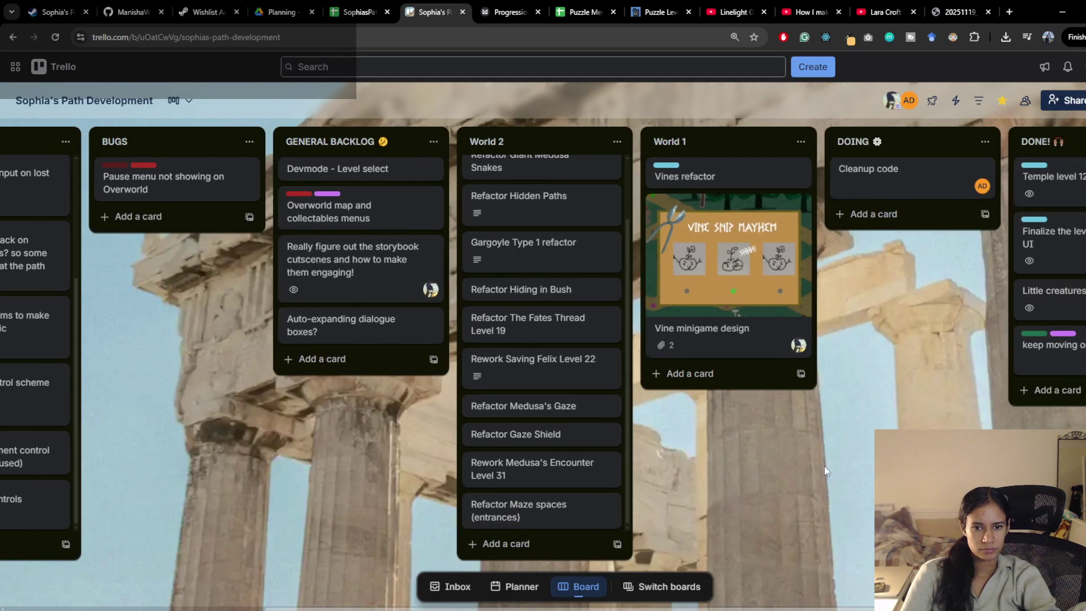
{"action": "left_click", "coordinate": [506, 12]}
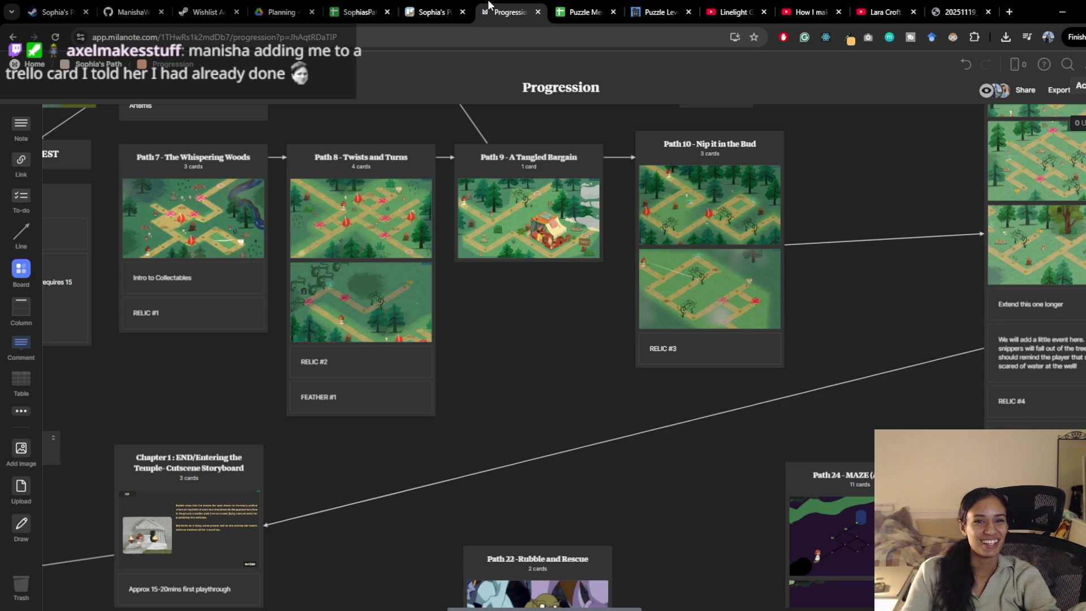
Step: Return to Trello and scroll the board to show the GENERAL BACKLOG, World 1, DOING and DONE! lists
{"action": "left_click", "coordinate": [435, 12]}
{"action": "scroll", "coordinate": [224, 436], "scroll_direction": "left", "scroll_amount": 3}
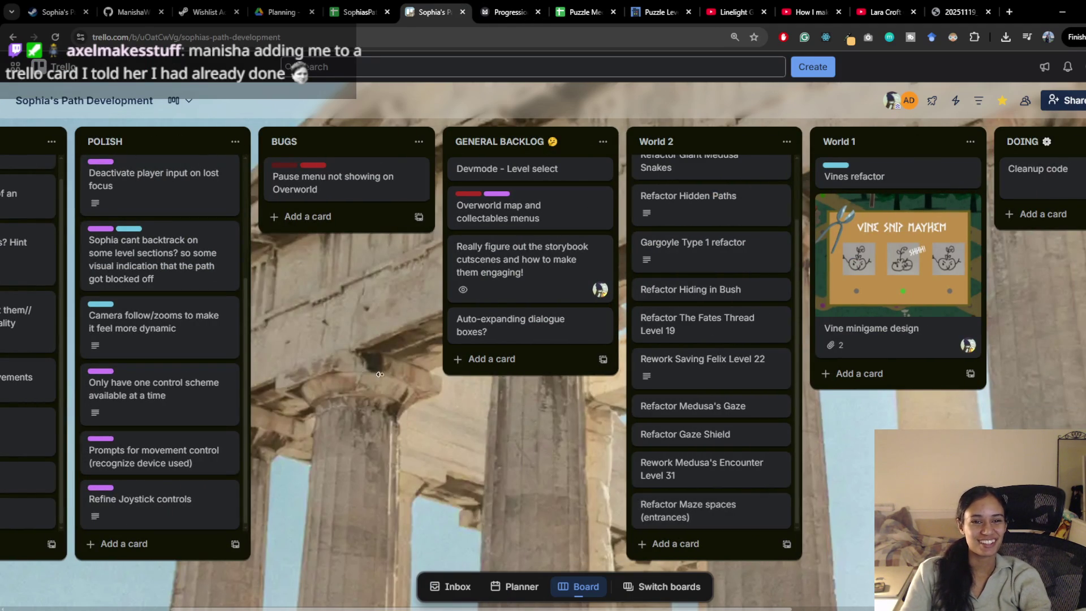
{"action": "scroll", "coordinate": [450, 413], "scroll_direction": "left", "scroll_amount": 4}
{"action": "scroll", "coordinate": [654, 464], "scroll_direction": "right", "scroll_amount": 10}
{"action": "scroll", "coordinate": [654, 463], "scroll_direction": "right", "scroll_amount": 2}
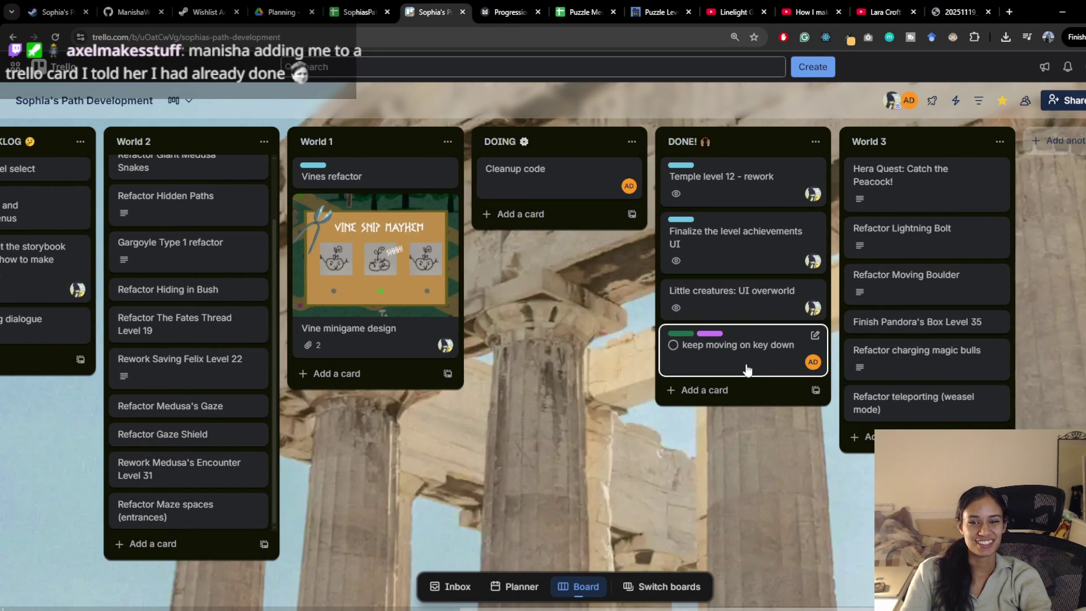
{"action": "scroll", "coordinate": [624, 441], "scroll_direction": "left", "scroll_amount": 2}
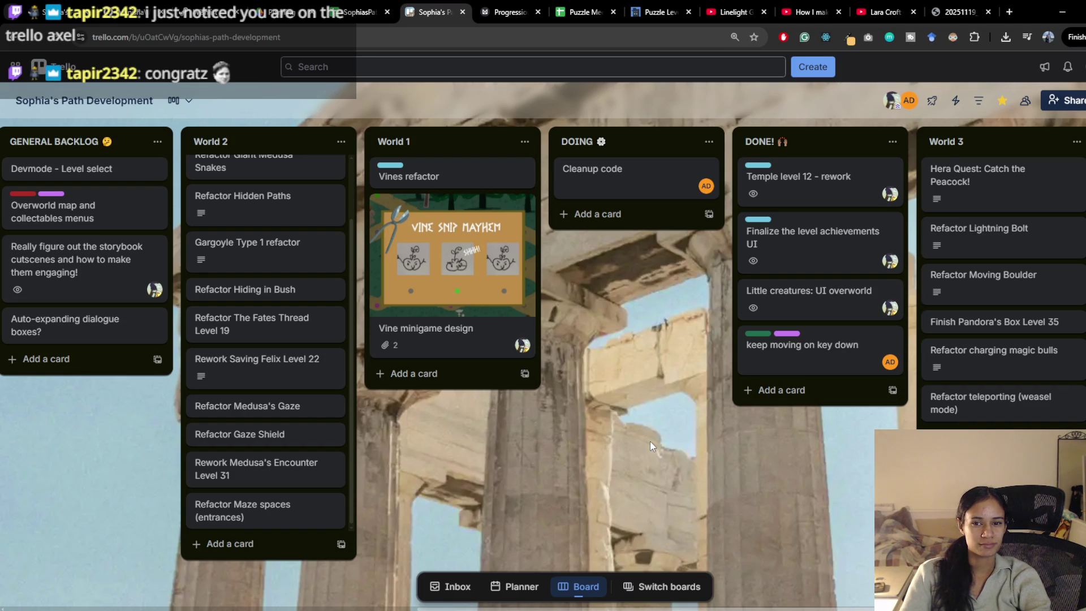
{"action": "scroll", "coordinate": [586, 426], "scroll_direction": "left", "scroll_amount": 2}
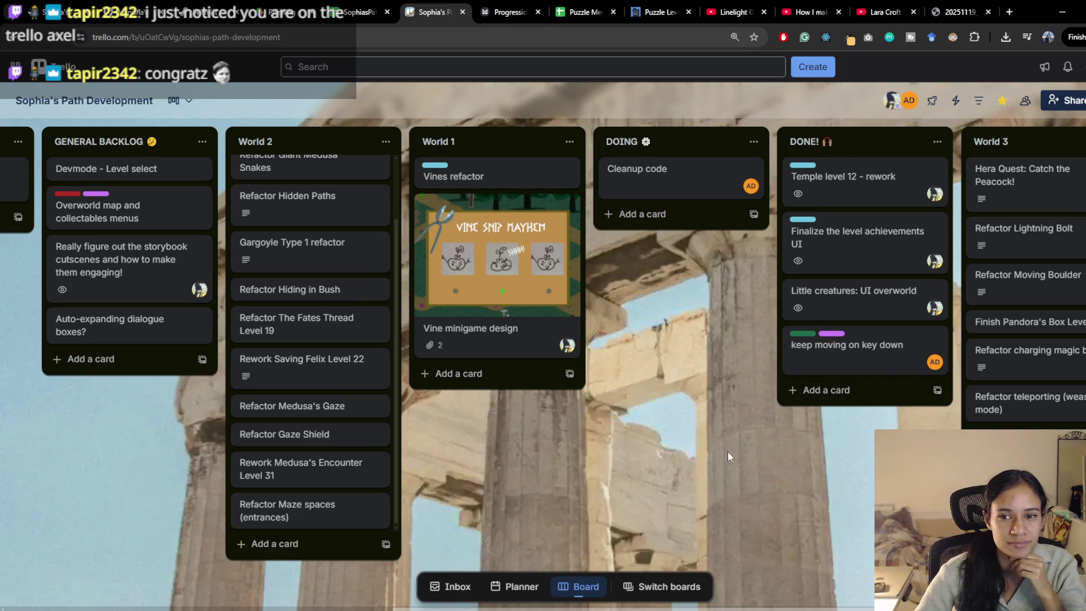
{"action": "scroll", "coordinate": [694, 447], "scroll_direction": "left", "scroll_amount": 1}
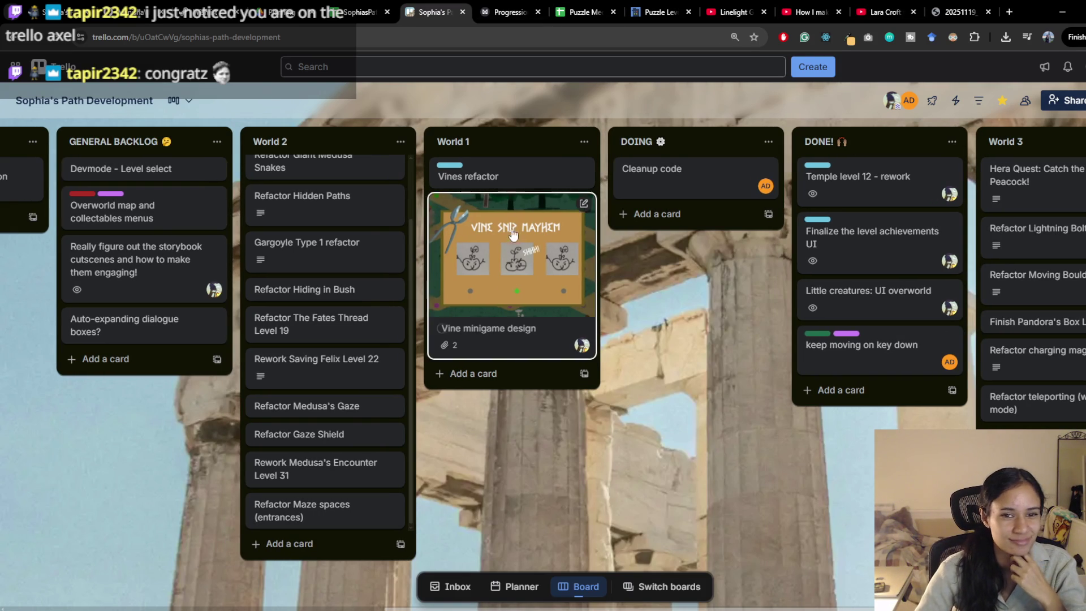
Step: Assign the collaborator to the Vines refactor card and move it into DOING below Cleanup code
{"action": "right_click", "coordinate": [502, 181]}
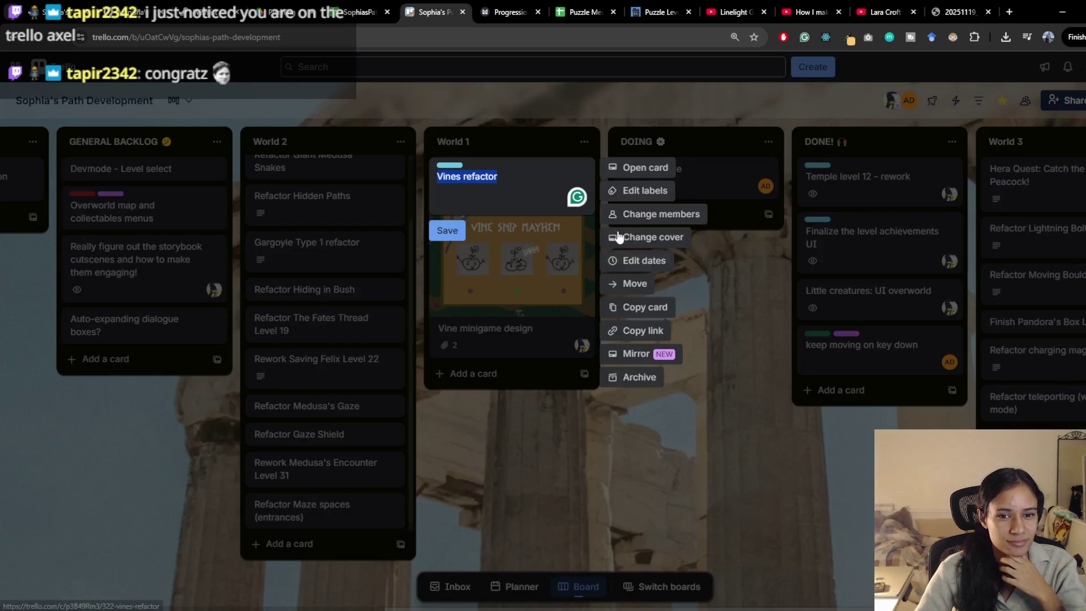
{"action": "left_click", "coordinate": [661, 215]}
{"action": "left_click", "coordinate": [730, 352]}
{"action": "left_click", "coordinate": [600, 462]}
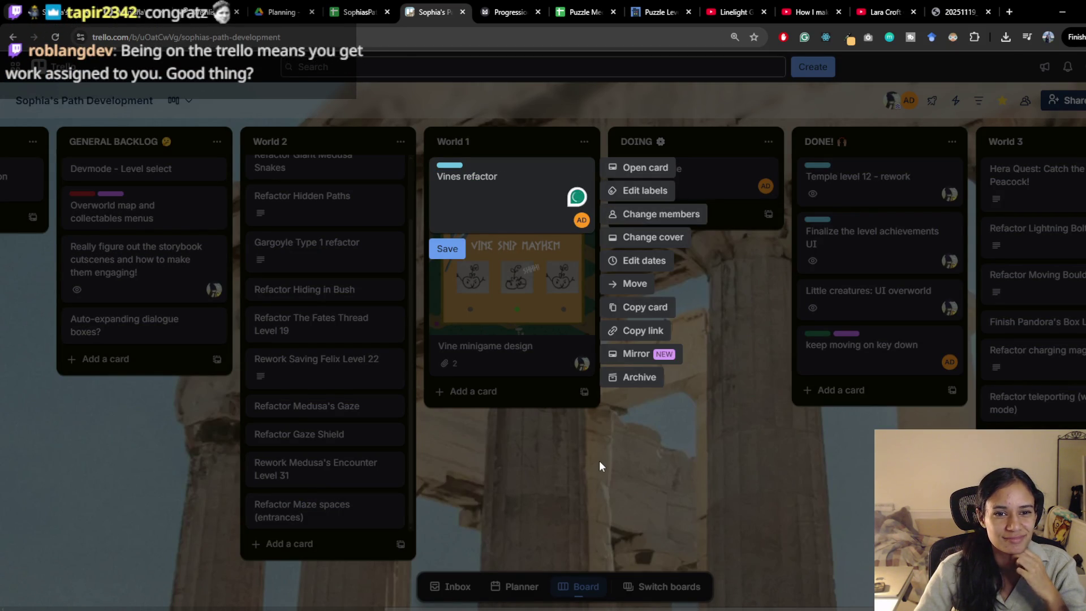
{"action": "left_click", "coordinate": [599, 460]}
{"action": "mouse_move", "coordinate": [509, 181]}
{"action": "left_mouse_down"}
{"action": "mouse_move", "coordinate": [664, 214]}
{"action": "mouse_move", "coordinate": [664, 226]}
{"action": "left_mouse_up"}
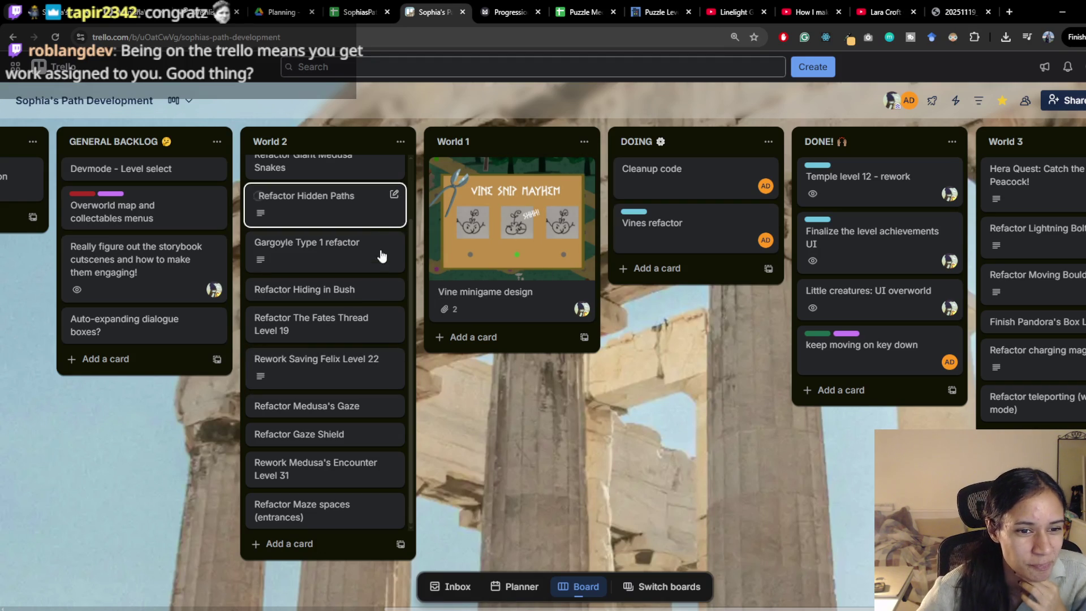
{"action": "scroll", "coordinate": [376, 232], "scroll_direction": "up", "scroll_amount": 2}
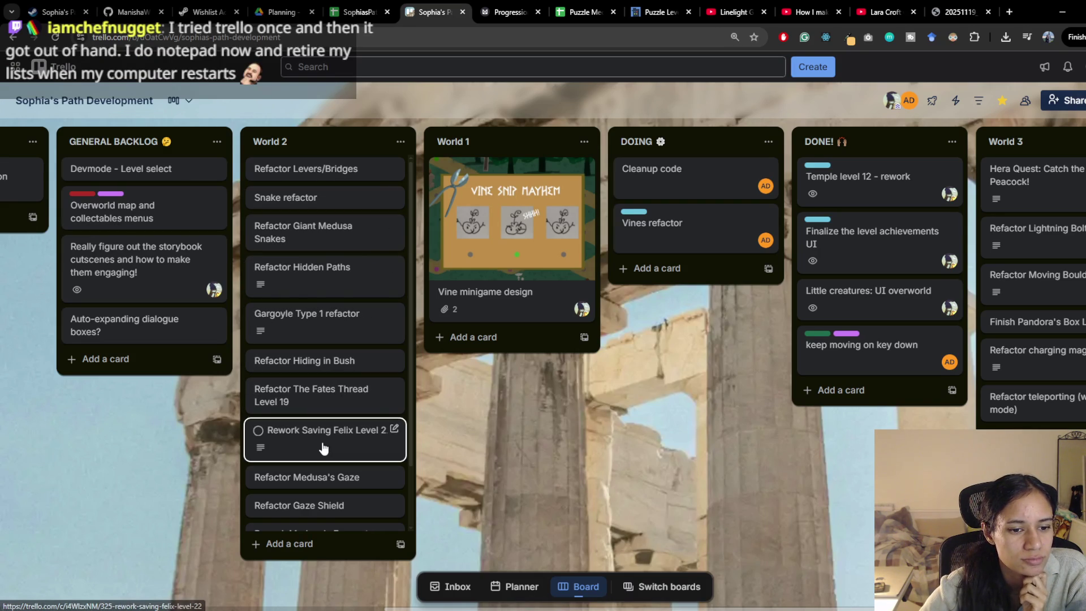
Step: Label row 10 'seeds' in the World 1 table and fill its Chomper cell D10 green
{"action": "left_click", "coordinate": [577, 11]}
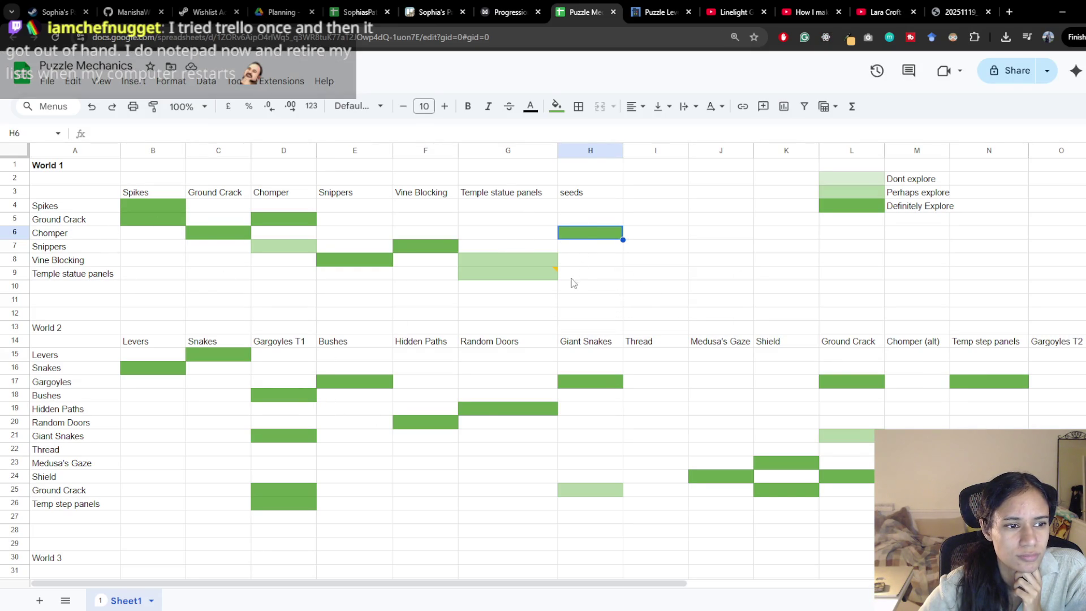
{"action": "left_click", "coordinate": [48, 279]}
{"action": "left_click", "coordinate": [47, 288]}
{"action": "type", "text": "aw"}
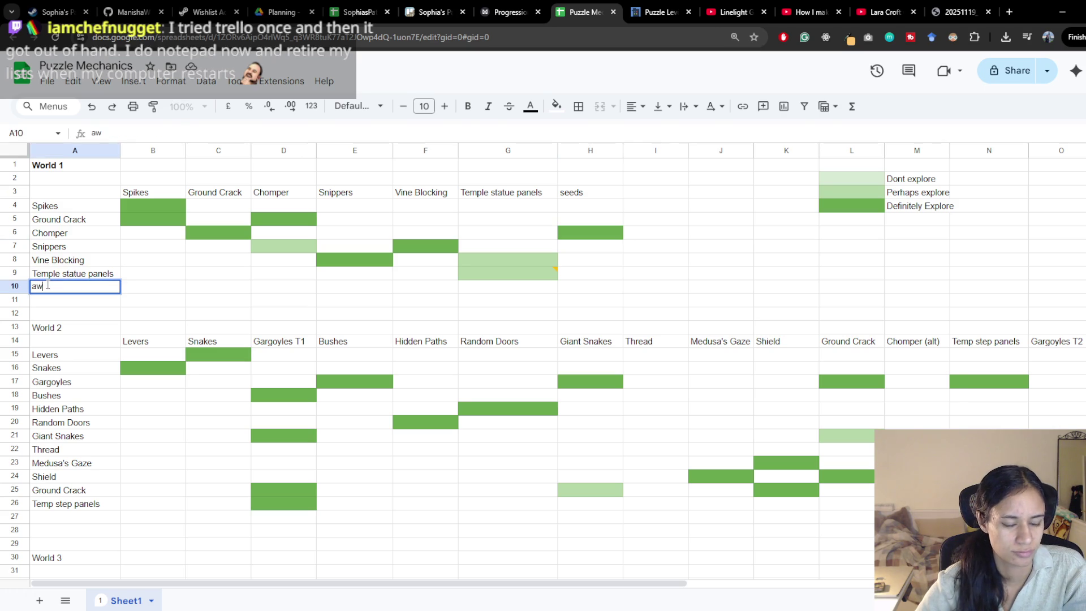
{"action": "key", "text": "BackSpace"}
{"action": "key", "text": "BackSpace"}
{"action": "type", "text": "seeds"}
{"action": "left_click", "coordinate": [306, 290]}
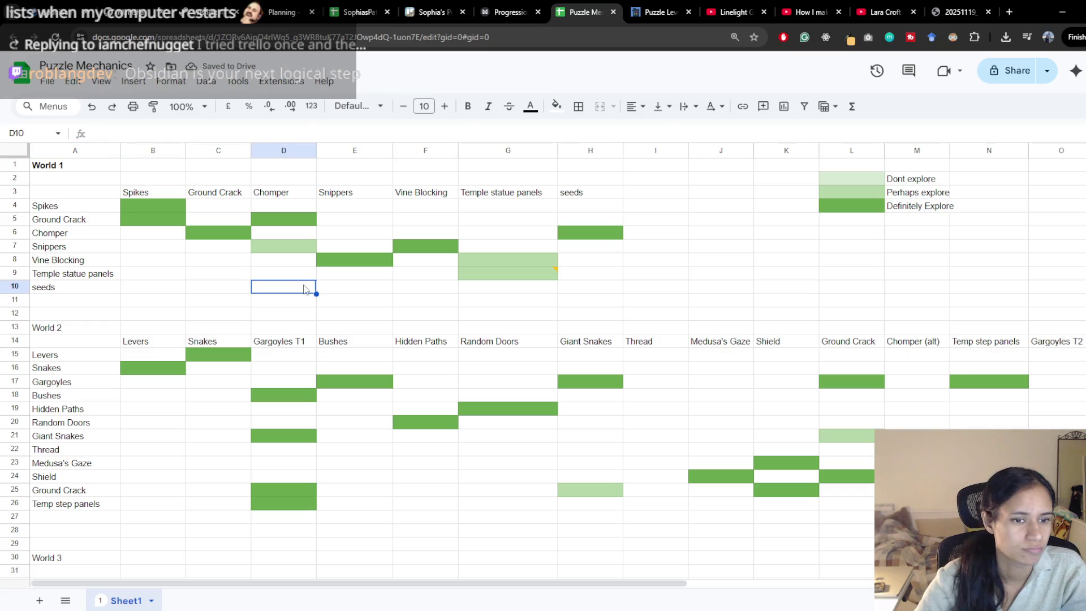
{"action": "left_click", "coordinate": [557, 106]}
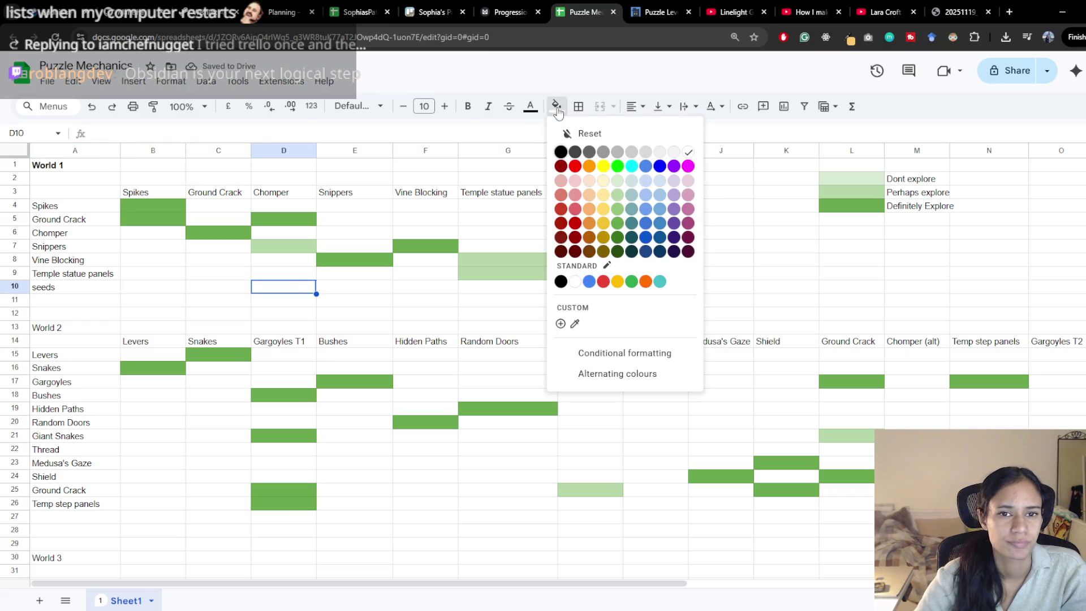
{"action": "left_click", "coordinate": [612, 236]}
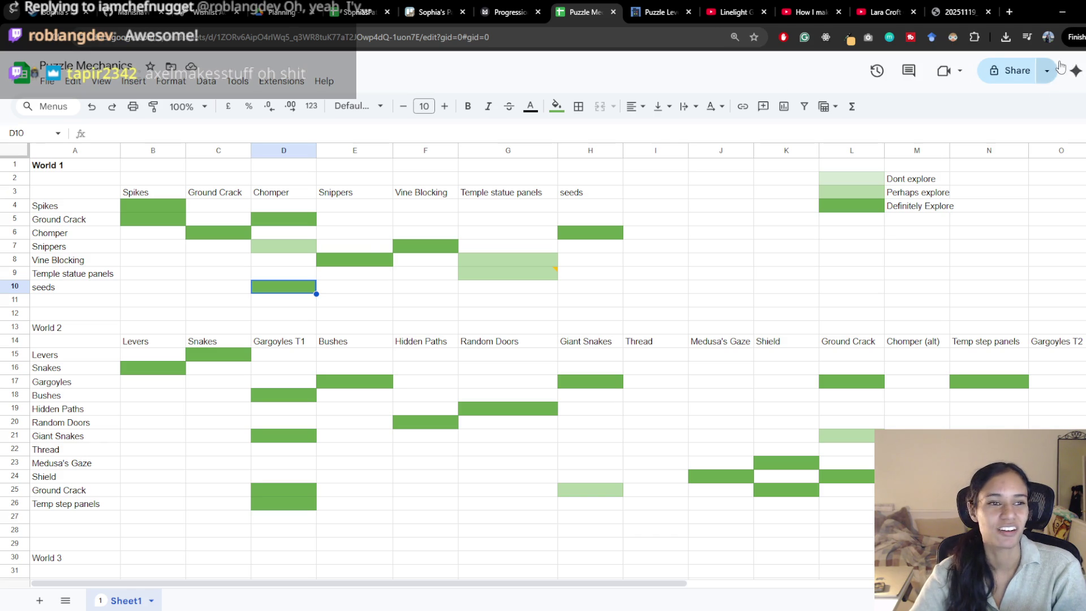
{"action": "left_click", "coordinate": [1080, 70]}
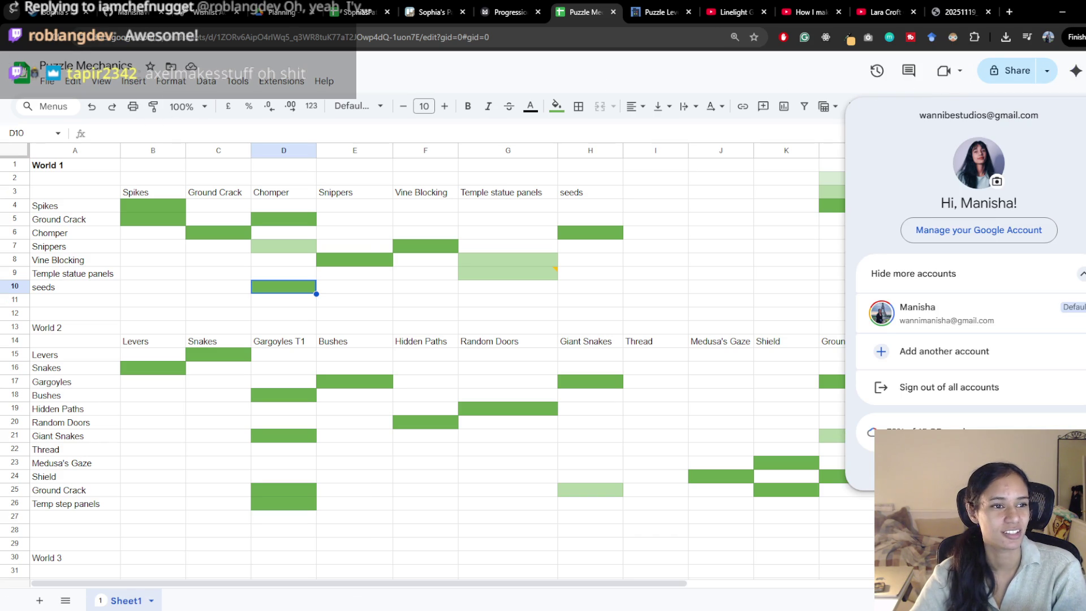
Step: Open the spreadsheet's Settings to review its locale and time zone
{"action": "left_click", "coordinate": [45, 80]}
{"action": "left_click", "coordinate": [182, 440]}
{"action": "left_click", "coordinate": [474, 235]}
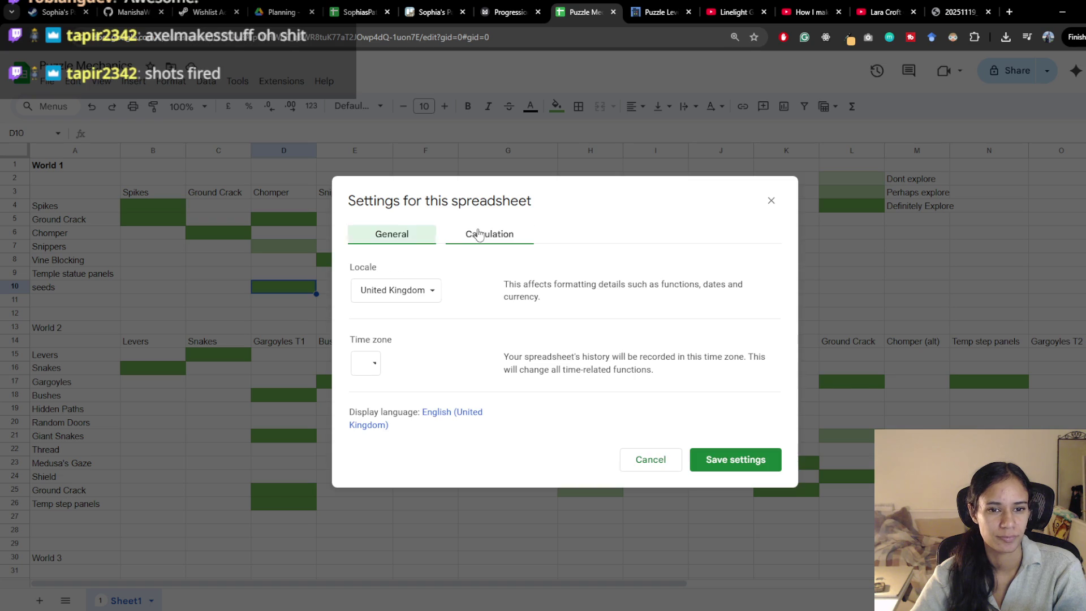
{"action": "left_click", "coordinate": [398, 234]}
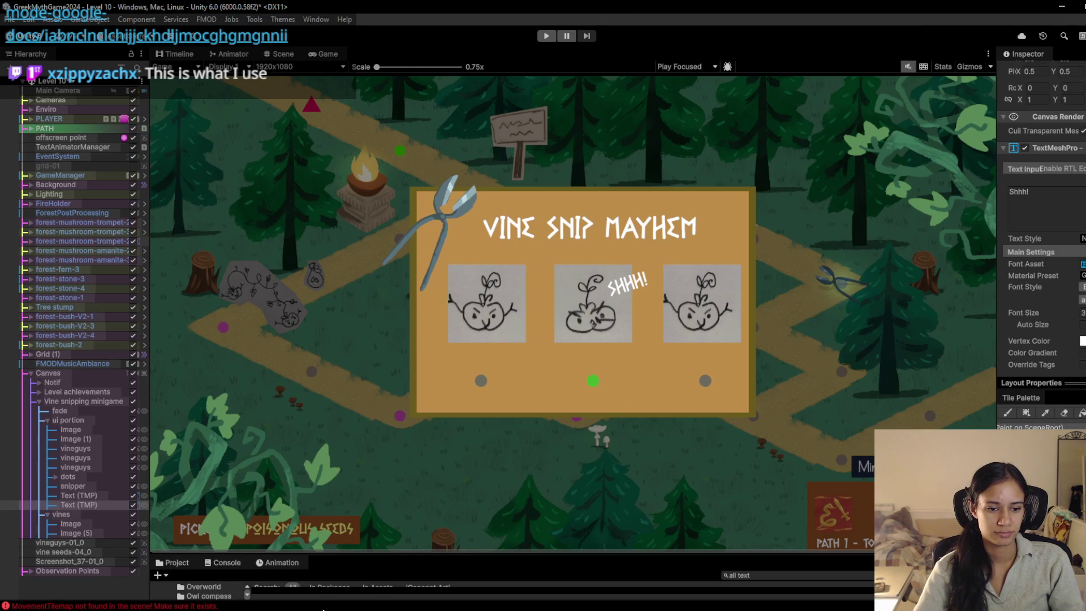
{"action": "mouse_move", "coordinate": [328, 610]}
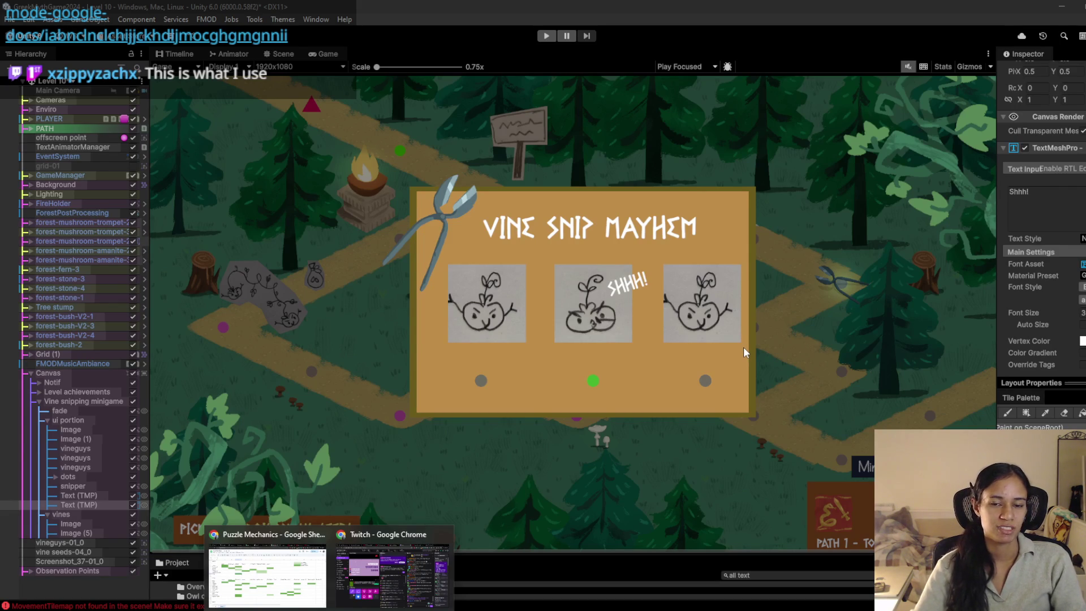
{"action": "left_click", "coordinate": [546, 36]}
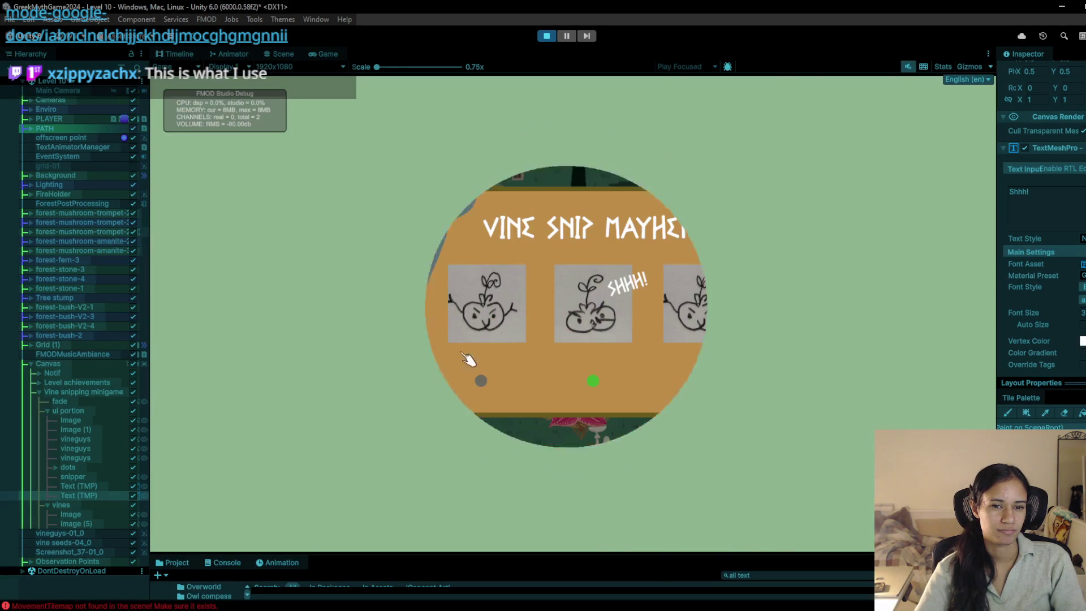
{"action": "left_click", "coordinate": [546, 36]}
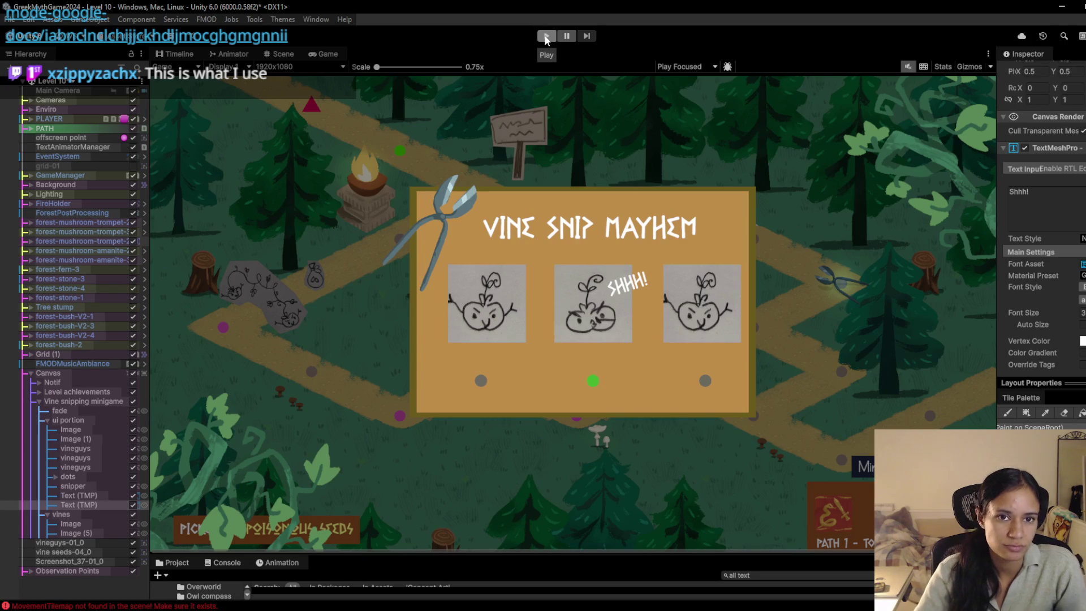
Step: Disable the vine snipping minigame, then play-test Level 10, grabbing the scissors and walking the path
{"action": "left_click", "coordinate": [134, 401]}
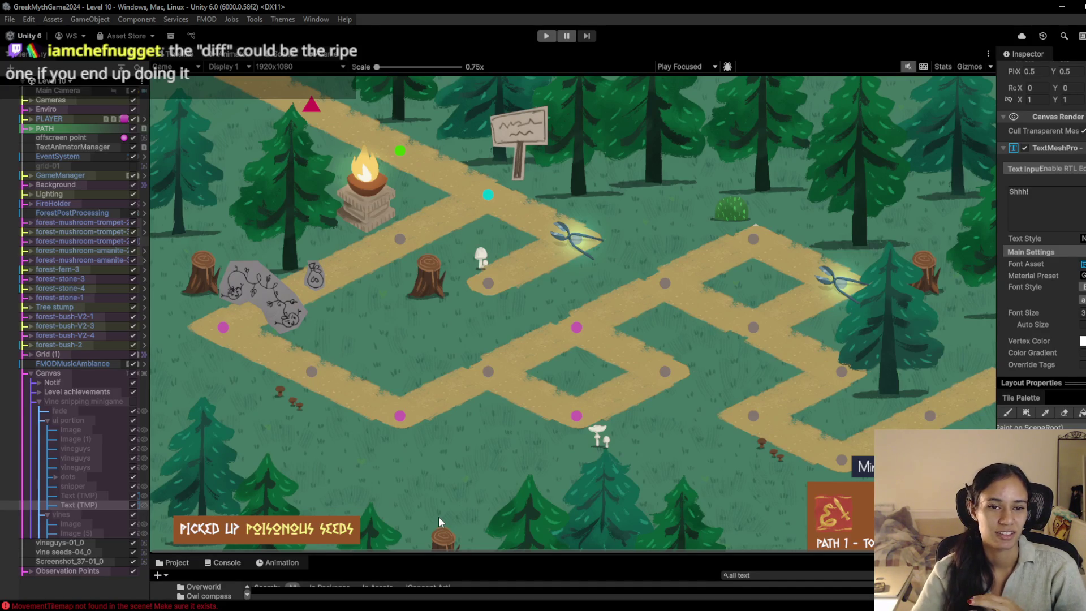
{"action": "left_click", "coordinate": [545, 37]}
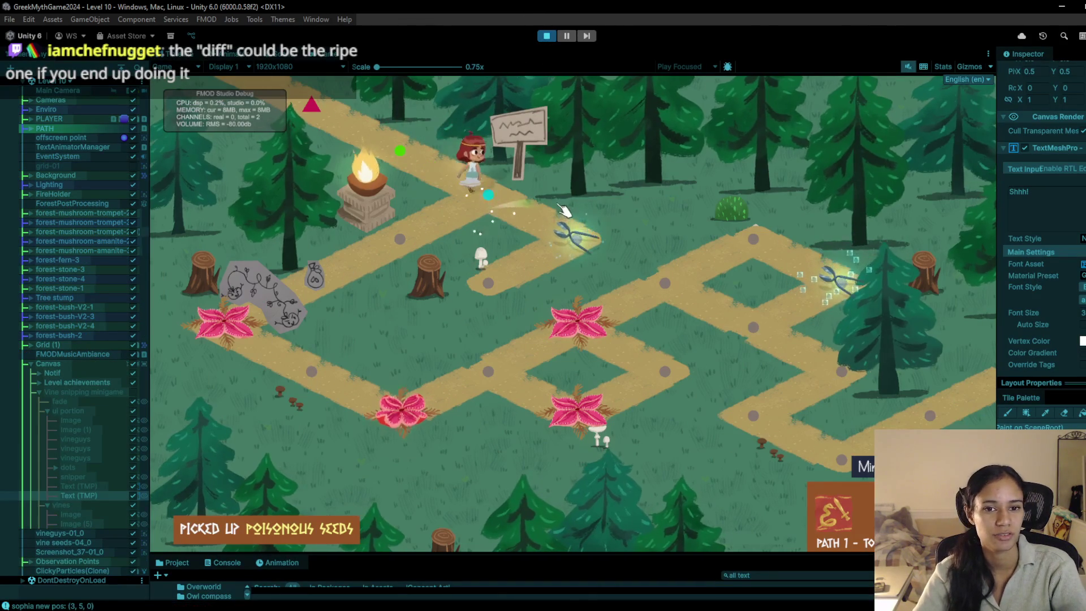
{"action": "left_click", "coordinate": [564, 209]}
{"action": "left_click", "coordinate": [402, 241]}
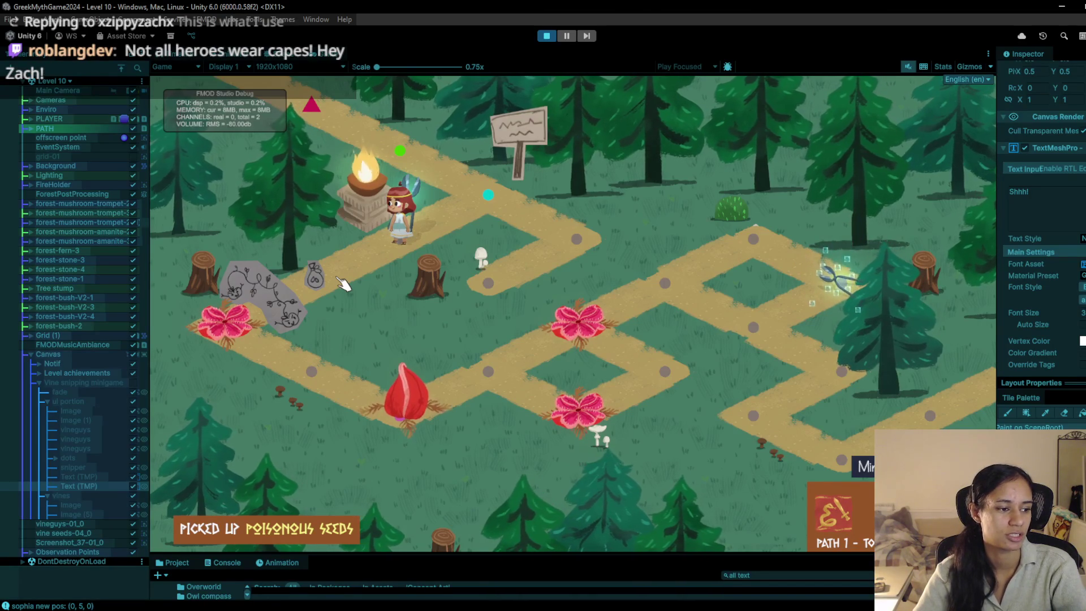
{"action": "left_click", "coordinate": [342, 281]}
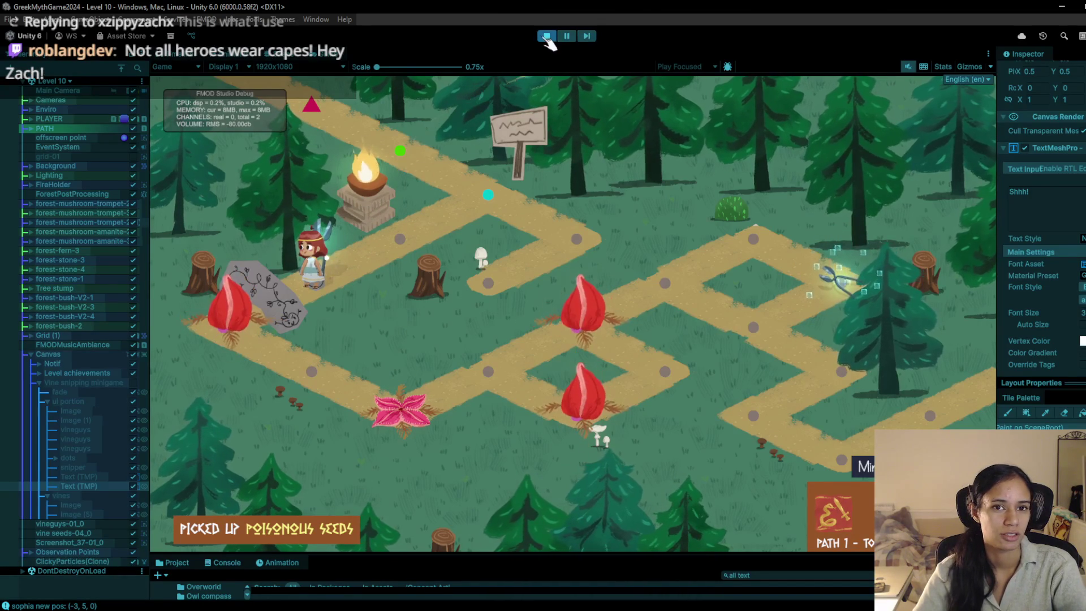
{"action": "left_click", "coordinate": [544, 37]}
{"action": "key", "text": "alt+Tab"}
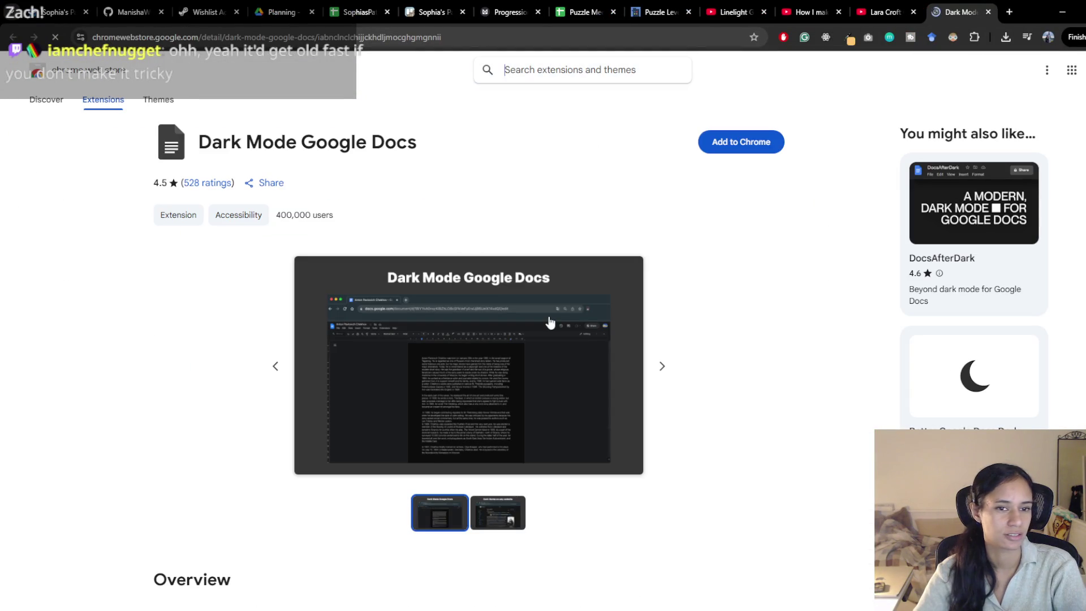
Step: Add the Dark Mode Google Docs extension to Chrome and dismiss its thanks page
{"action": "left_click", "coordinate": [734, 143]}
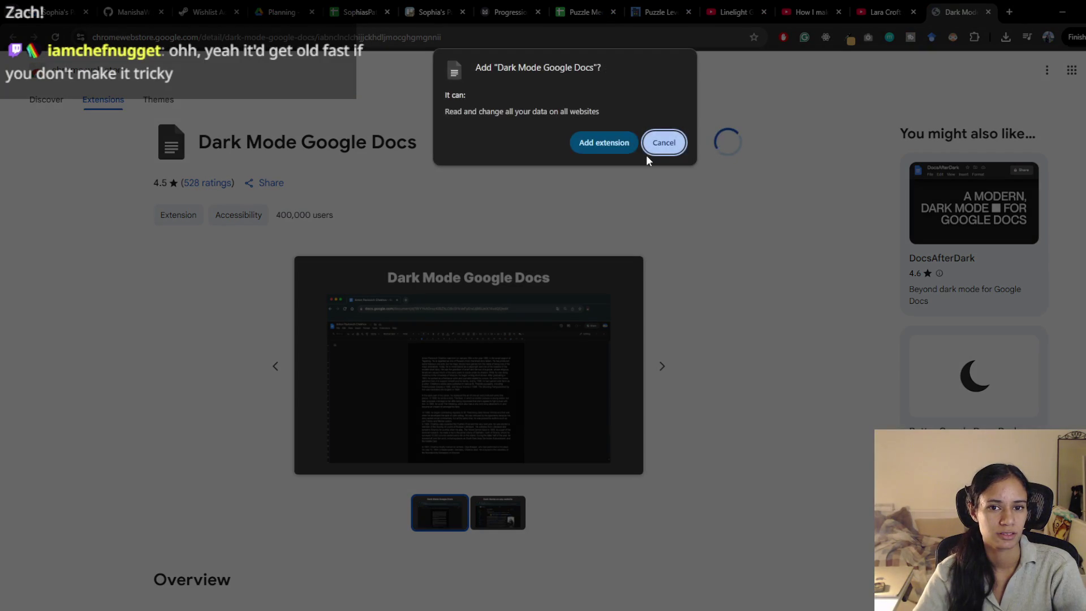
{"action": "left_click", "coordinate": [604, 144]}
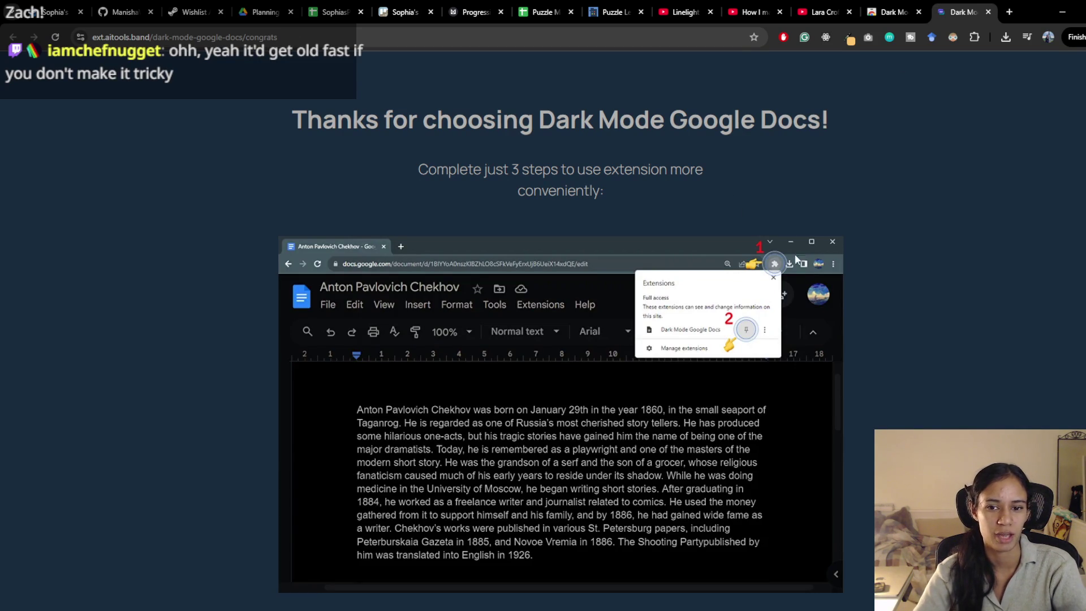
{"action": "key", "text": "ctrl+w"}
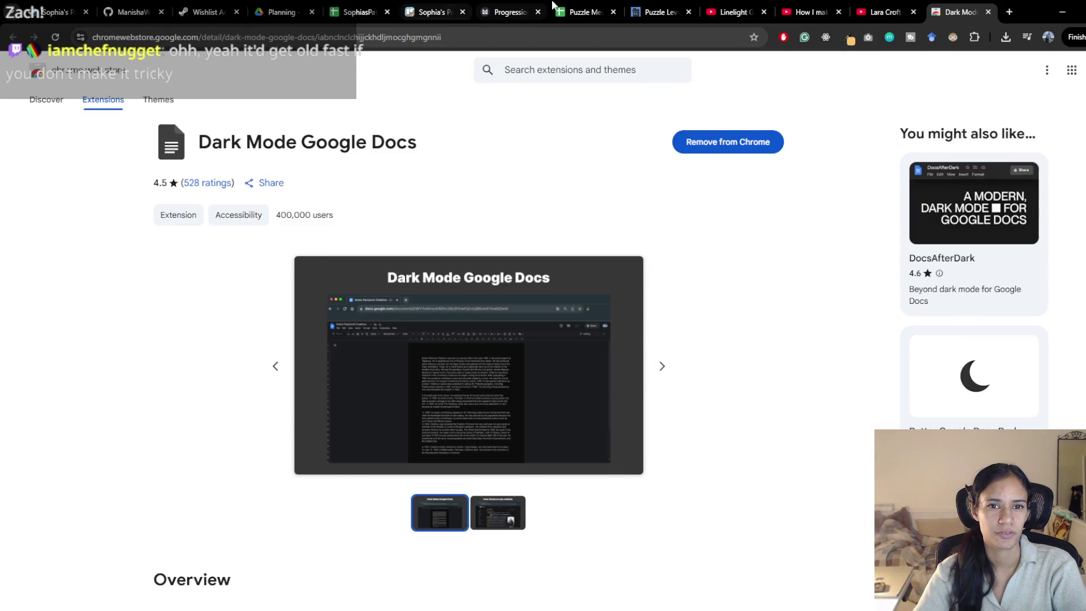
Step: Reload the Puzzle Mechanics sheet, close the leftover extension tabs, and go to the SophiasPath sheet
{"action": "left_click", "coordinate": [586, 12]}
{"action": "left_click", "coordinate": [55, 37]}
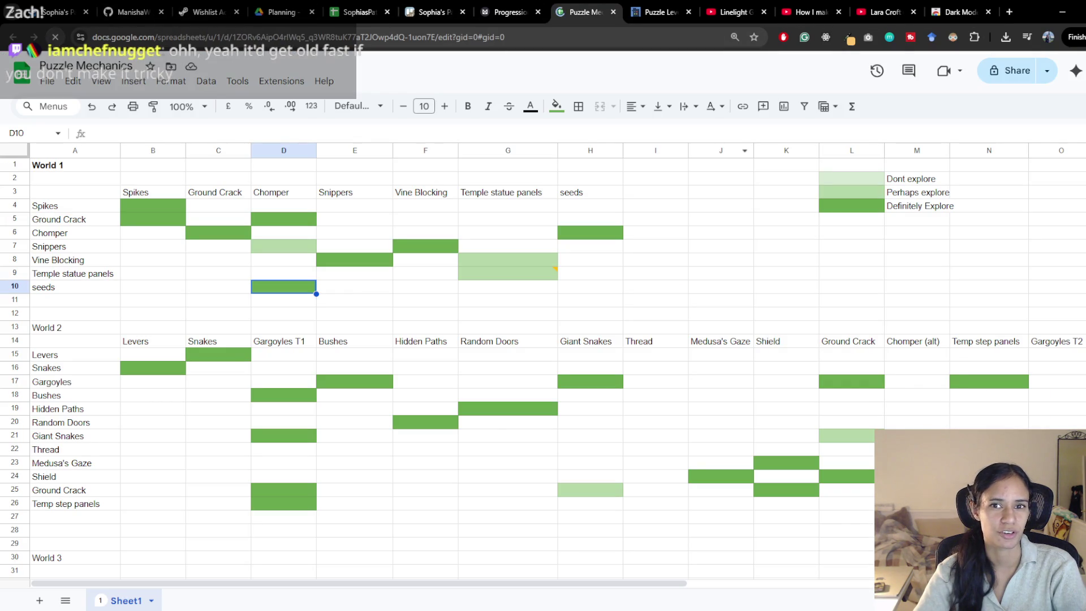
{"action": "left_click", "coordinate": [989, 12]}
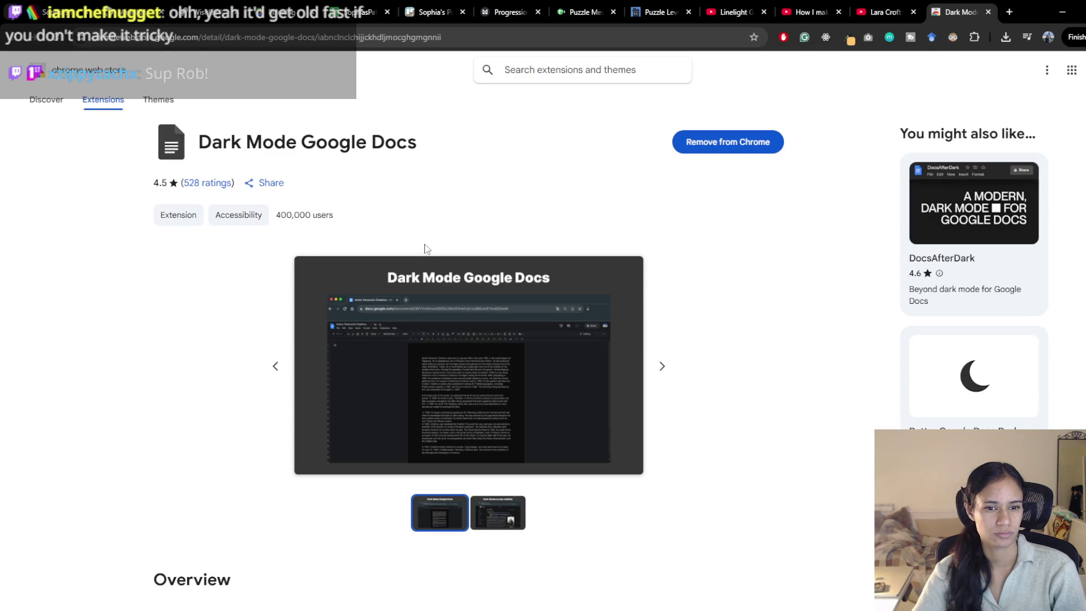
{"action": "key", "text": "ctrl+w"}
{"action": "left_click", "coordinate": [390, 11]}
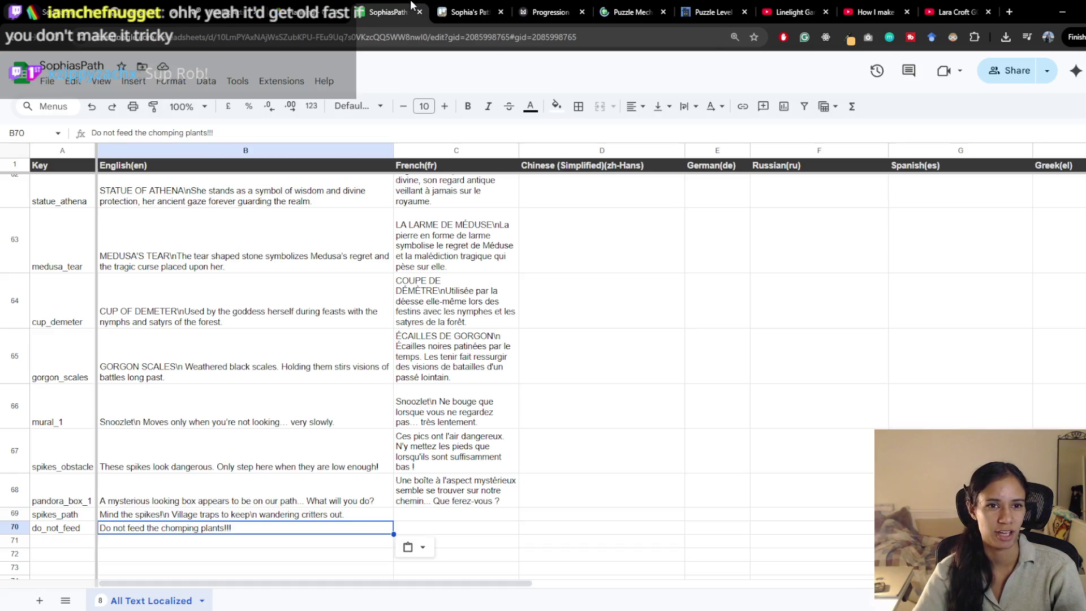
{"action": "middle_click", "coordinate": [932, 6]}
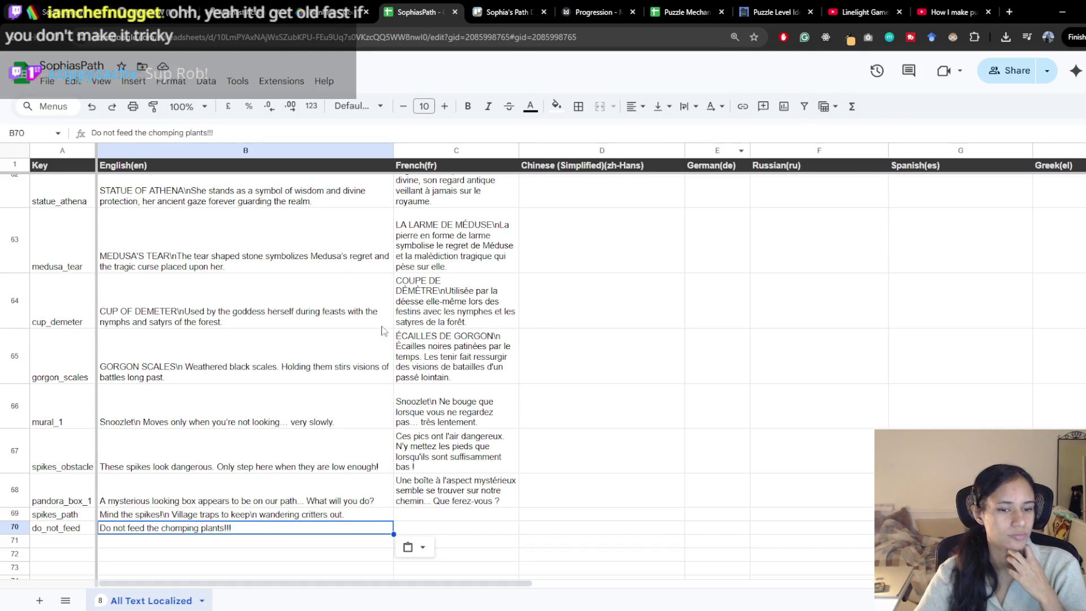
{"action": "left_click", "coordinate": [687, 12]}
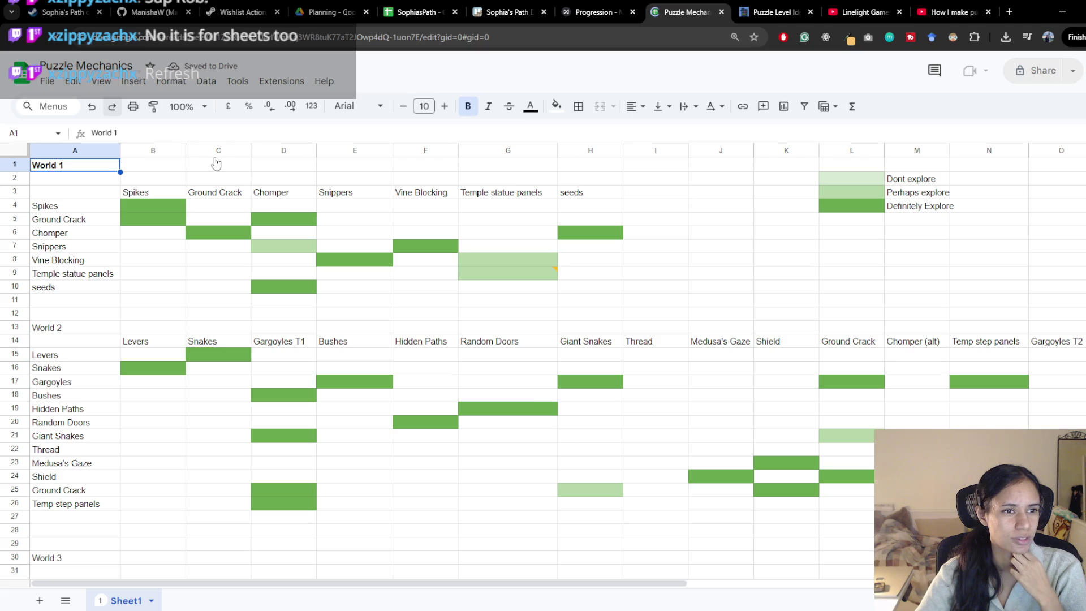
{"action": "left_click", "coordinate": [47, 83]}
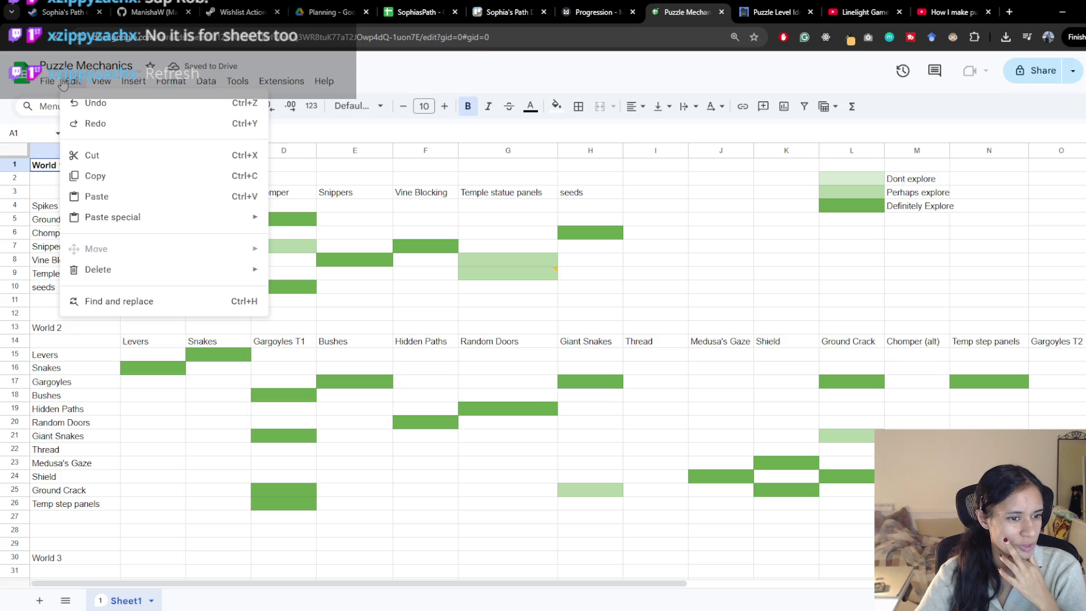
{"action": "left_click", "coordinate": [46, 85]}
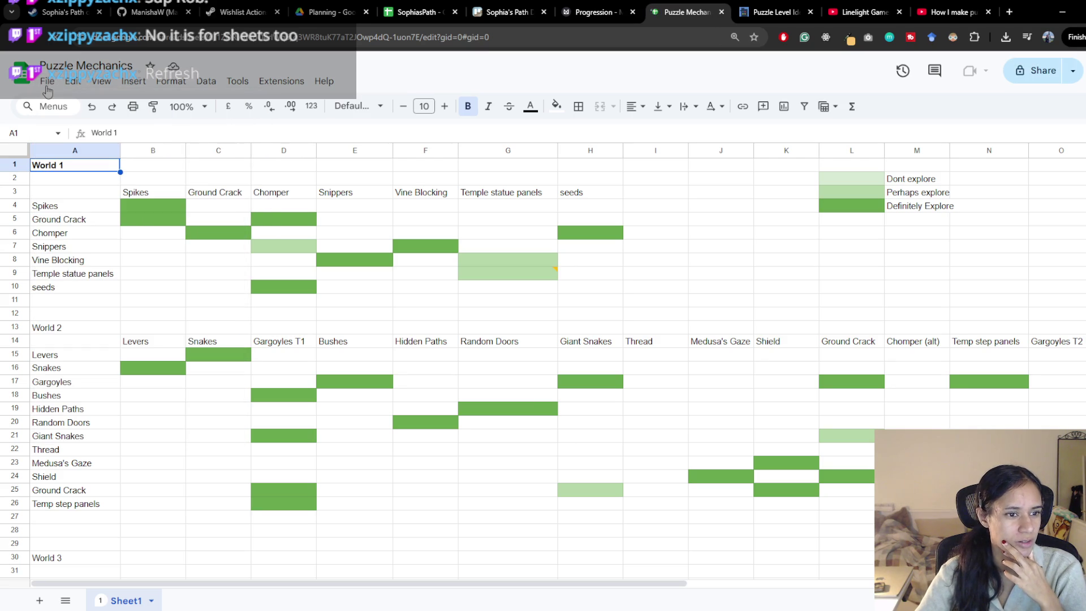
{"action": "left_click", "coordinate": [234, 85]}
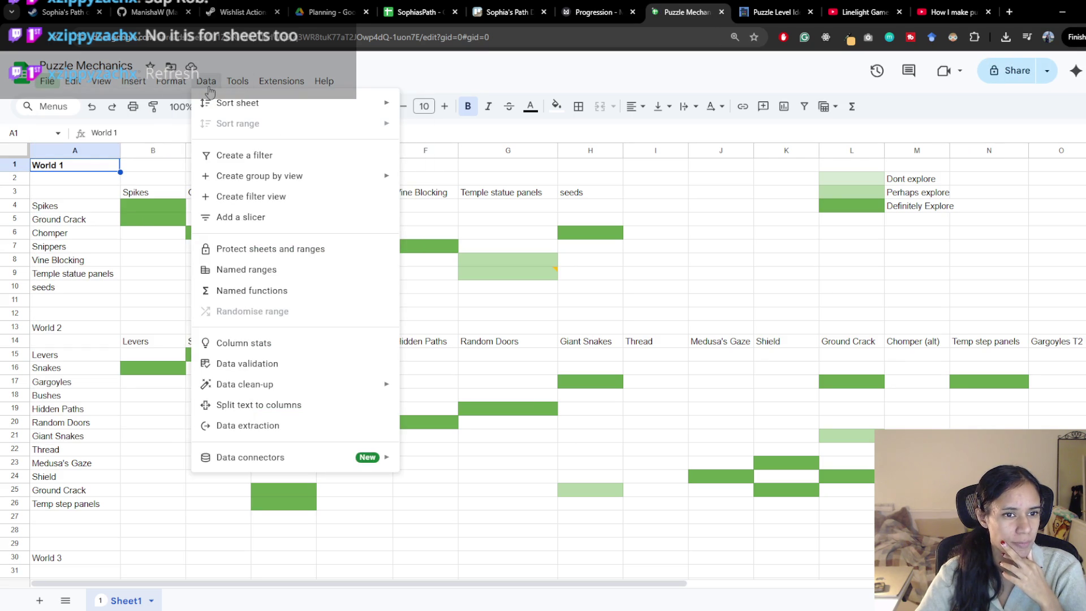
{"action": "mouse_move", "coordinate": [74, 85]}
{"action": "left_click", "coordinate": [384, 73]}
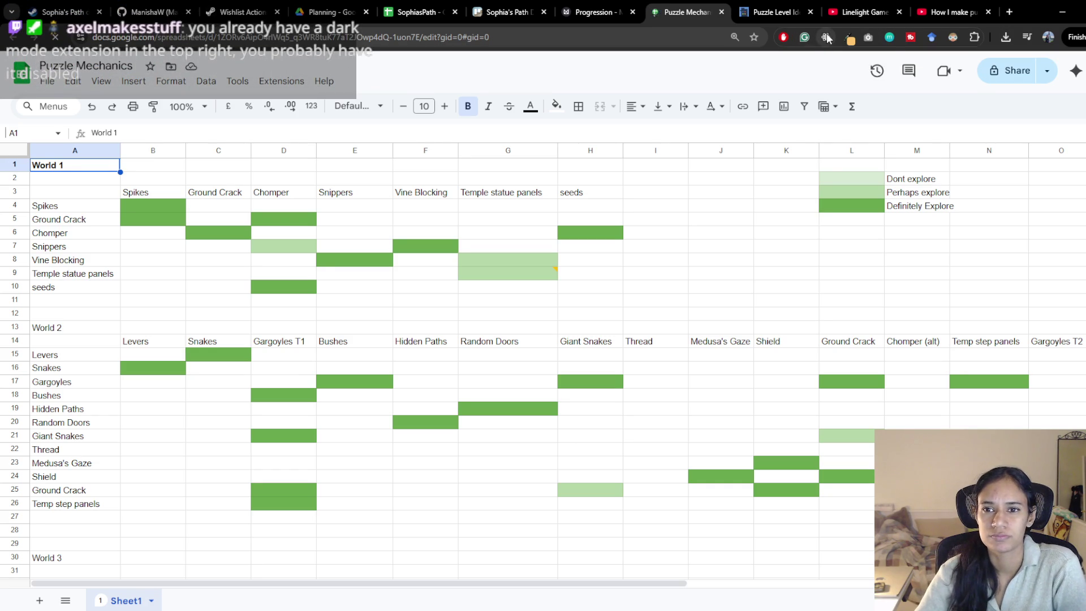
Step: Switch Dark Reader on for docs.google.com from Chrome's extensions toolbar
{"action": "left_click", "coordinate": [974, 38]}
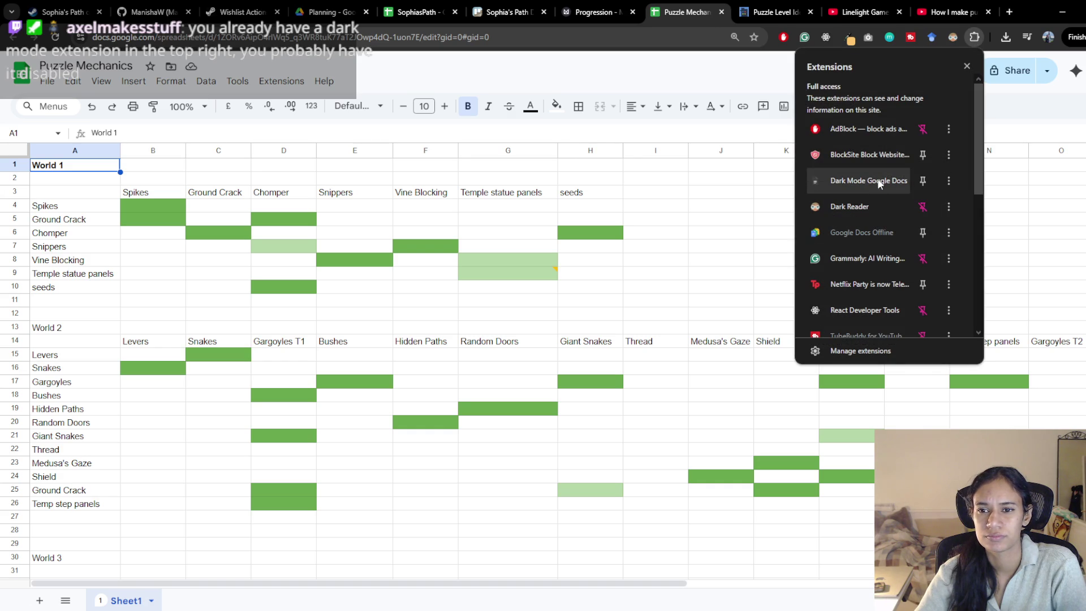
{"action": "left_click", "coordinate": [948, 182]}
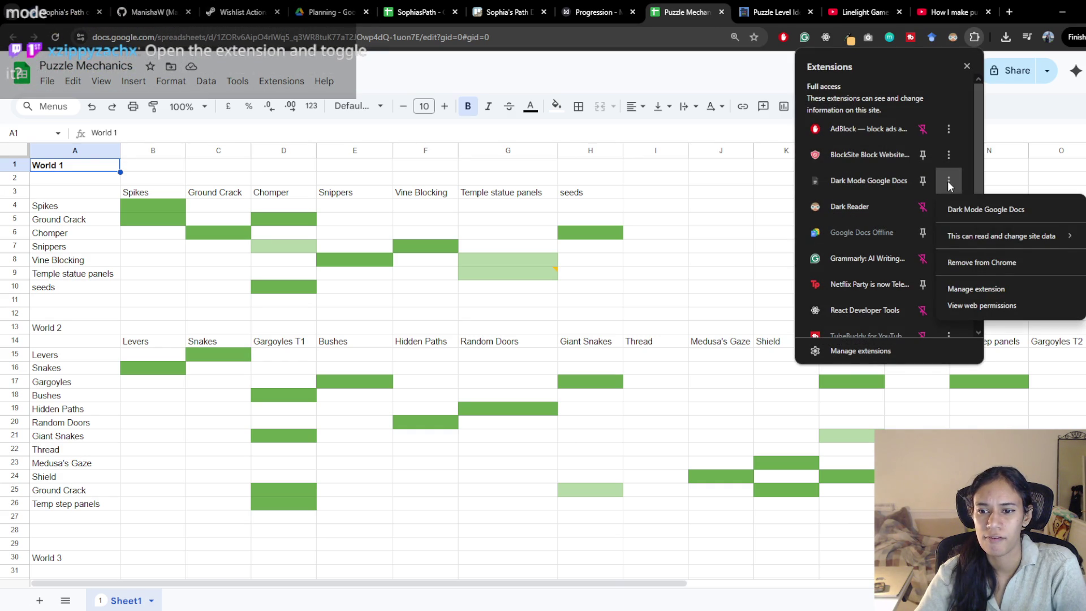
{"action": "left_click_drag", "start_coordinate": [976, 157], "coordinate": [962, 316]}
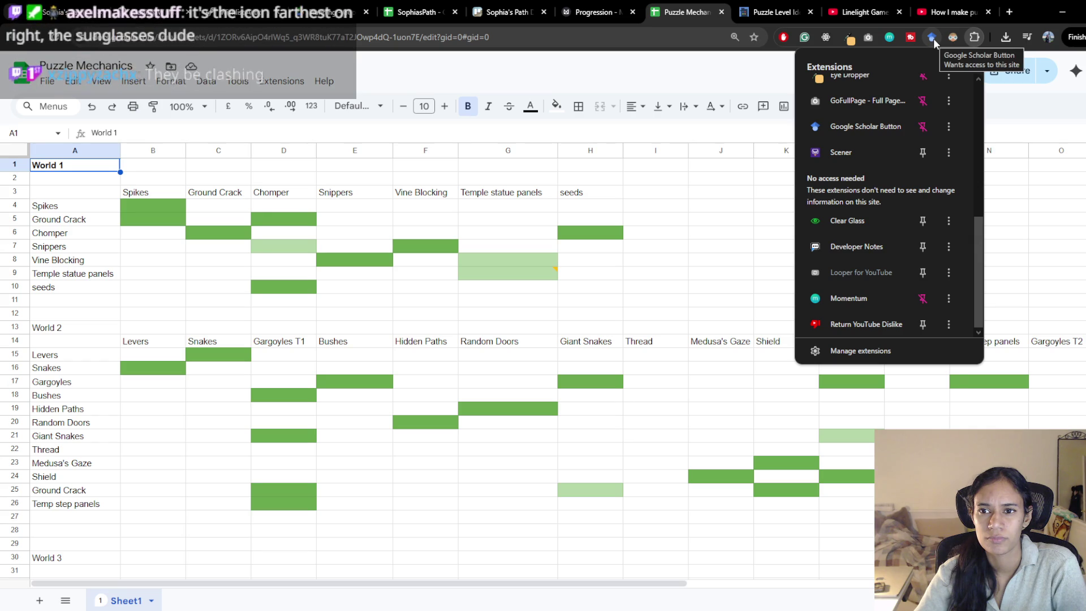
{"action": "scroll", "coordinate": [902, 263], "scroll_direction": "up", "scroll_amount": 5}
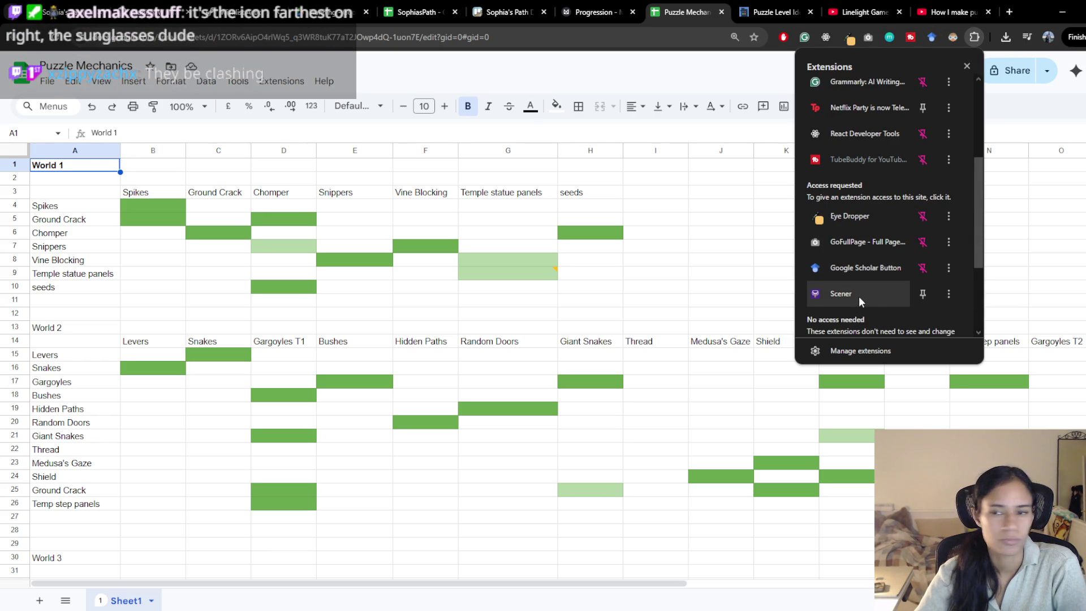
{"action": "scroll", "coordinate": [859, 296], "scroll_direction": "up", "scroll_amount": 3}
{"action": "left_click", "coordinate": [953, 38]}
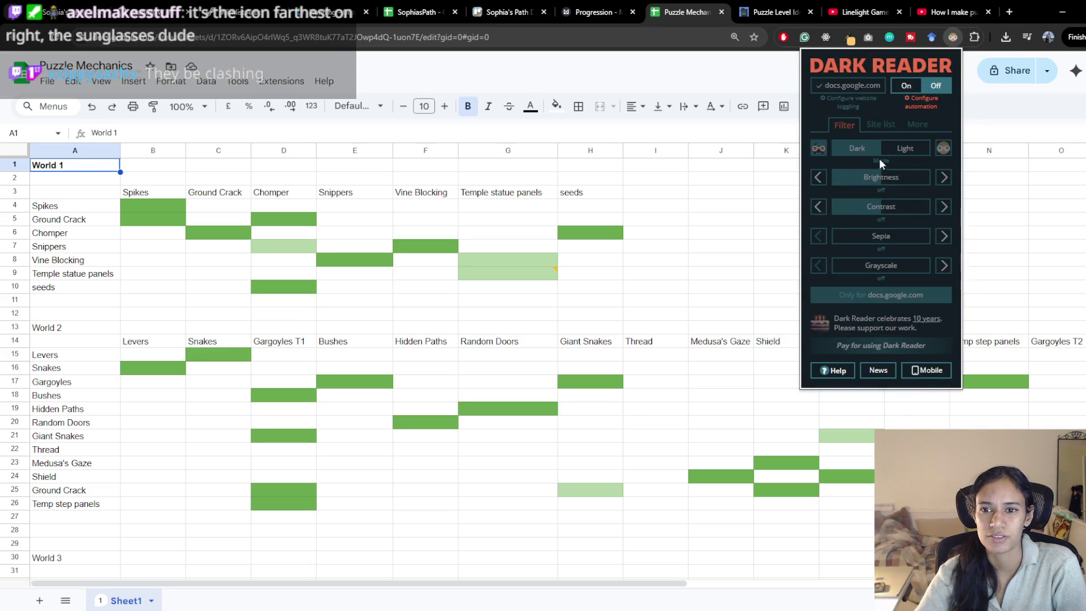
{"action": "left_click", "coordinate": [907, 86]}
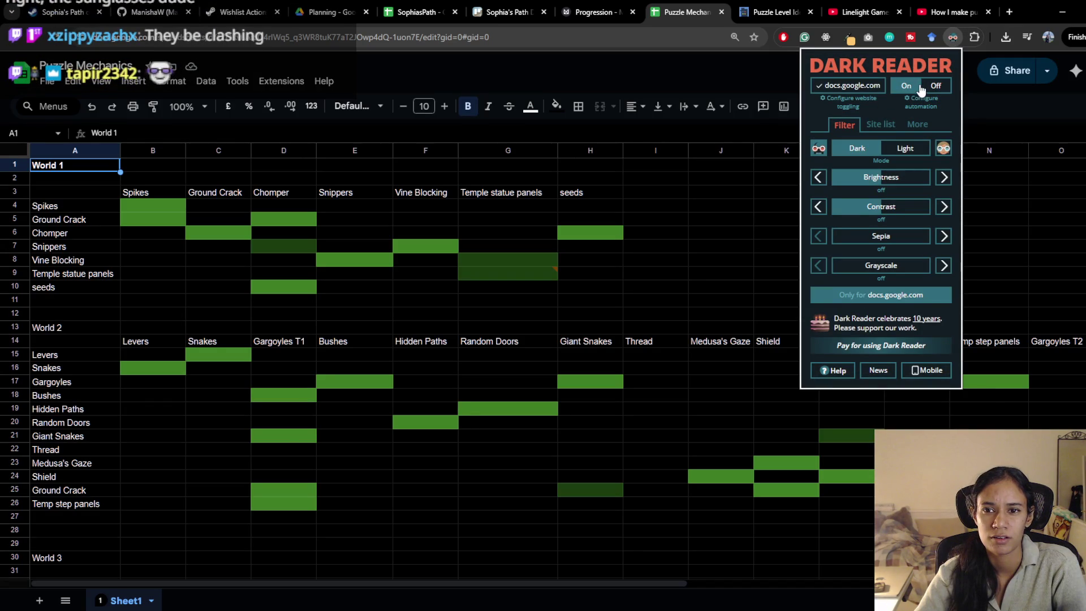
{"action": "left_click", "coordinate": [732, 72]}
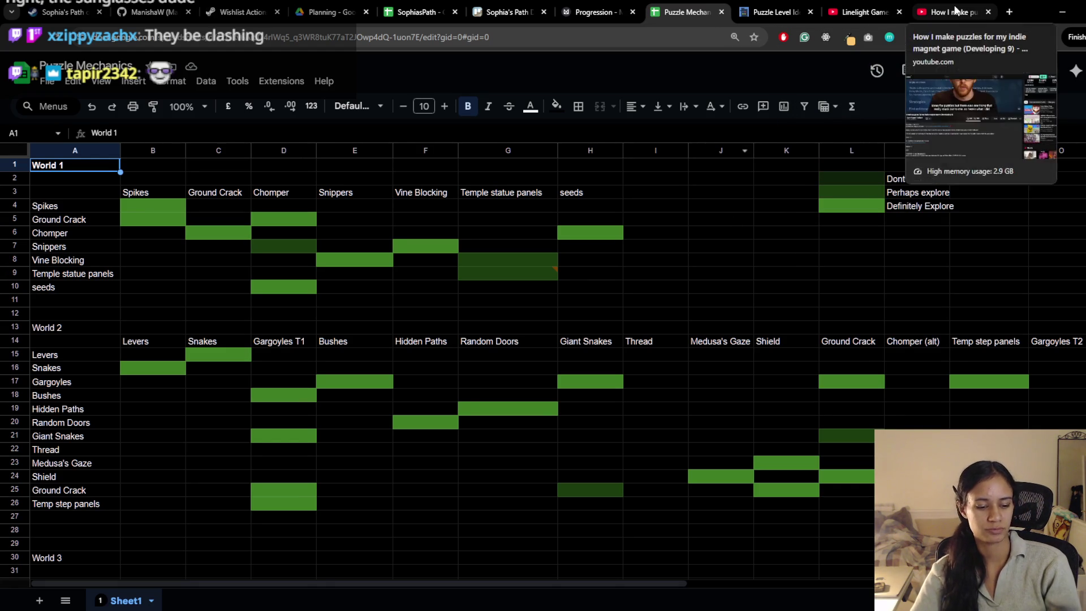
Step: Reopen the Dark Mode Google Docs store page, remove the extension, and close that tab
{"action": "key", "text": "ctrl+shift+t"}
{"action": "key", "text": "ctrl+shift+t"}
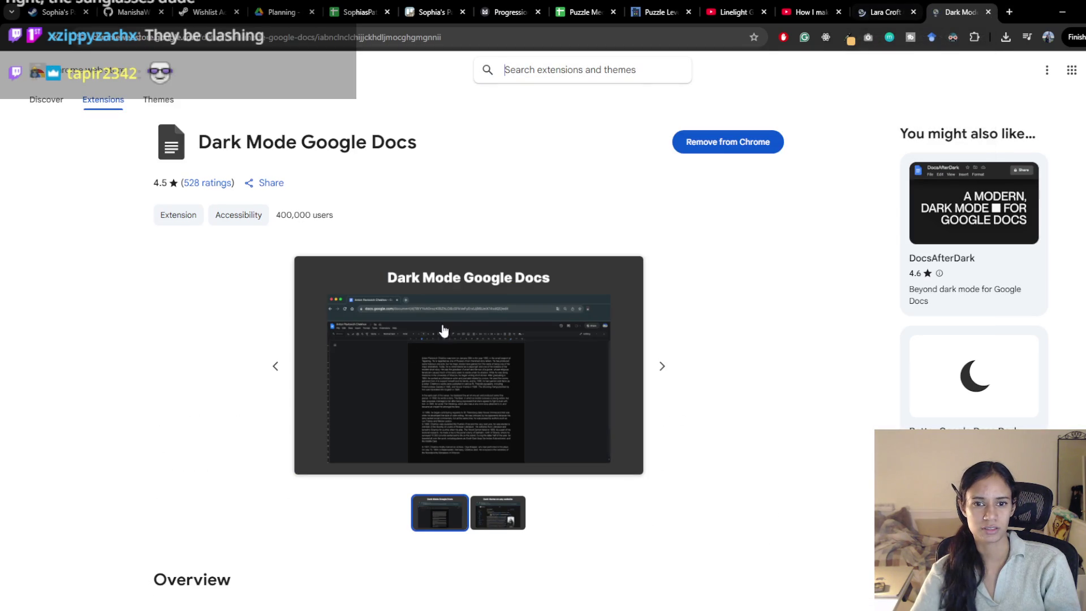
{"action": "left_click", "coordinate": [730, 141]}
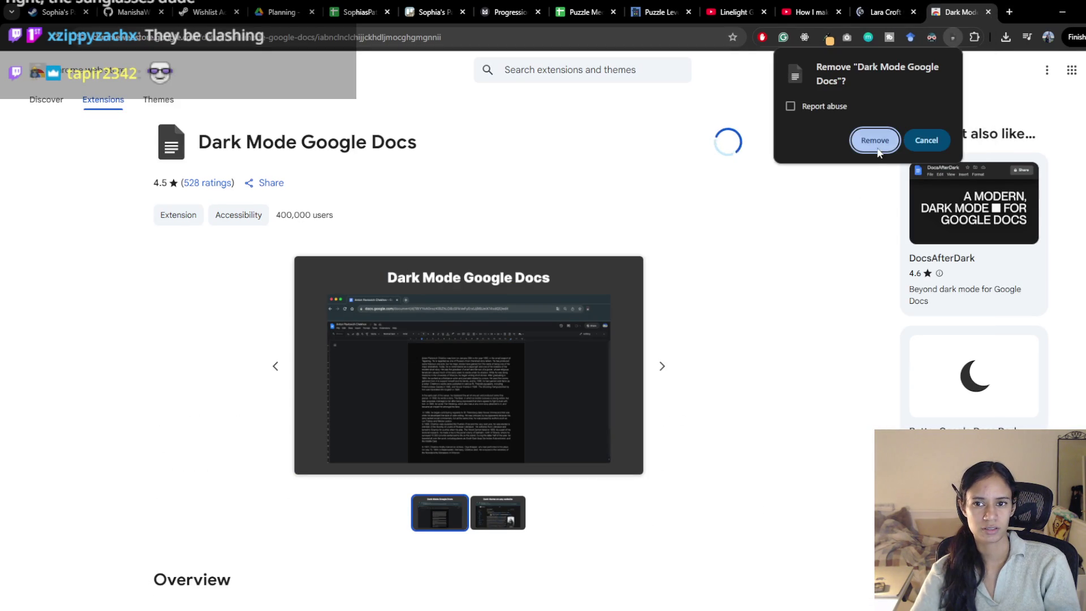
{"action": "left_click", "coordinate": [875, 140]}
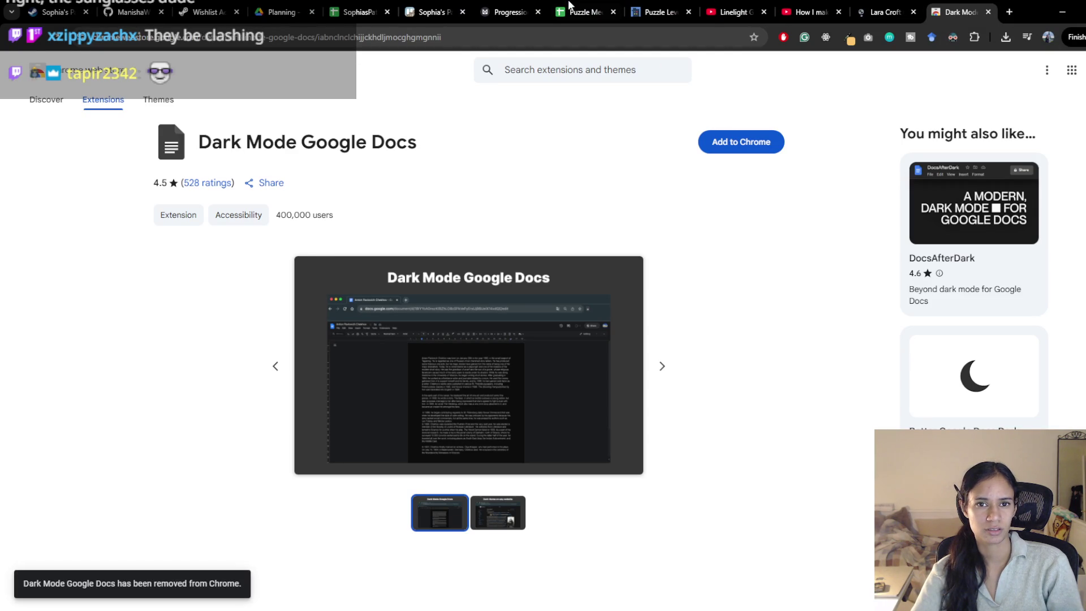
{"action": "key", "text": "ctrl+w"}
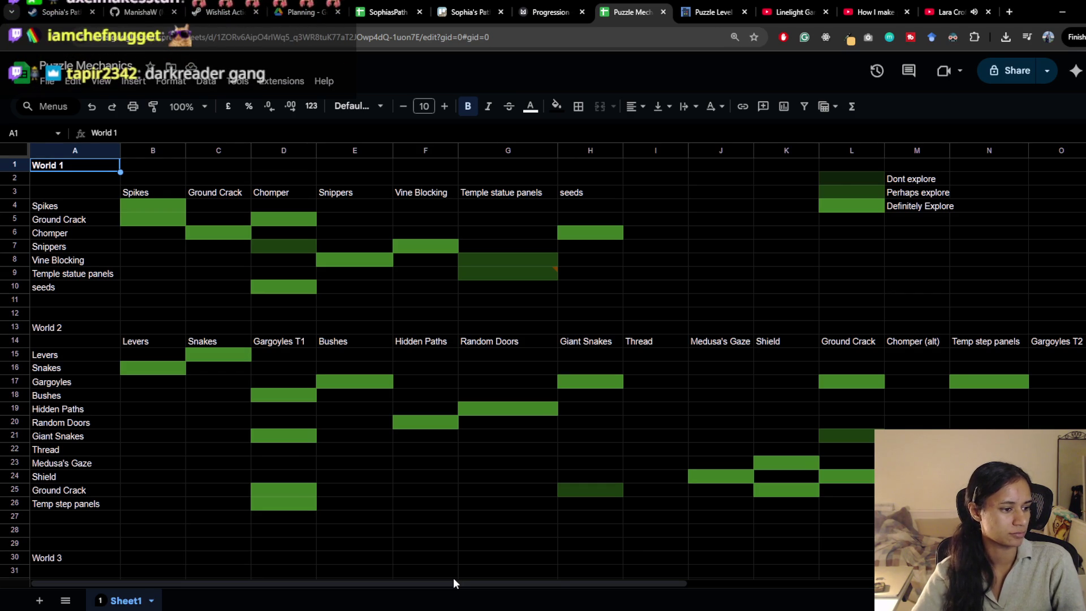
Step: Scroll the dark-mode Puzzle Mechanics grid, checking cells D11 and B26
{"action": "scroll", "coordinate": [635, 382], "scroll_direction": "down", "scroll_amount": 2}
{"action": "scroll", "coordinate": [634, 382], "scroll_direction": "up", "scroll_amount": 2}
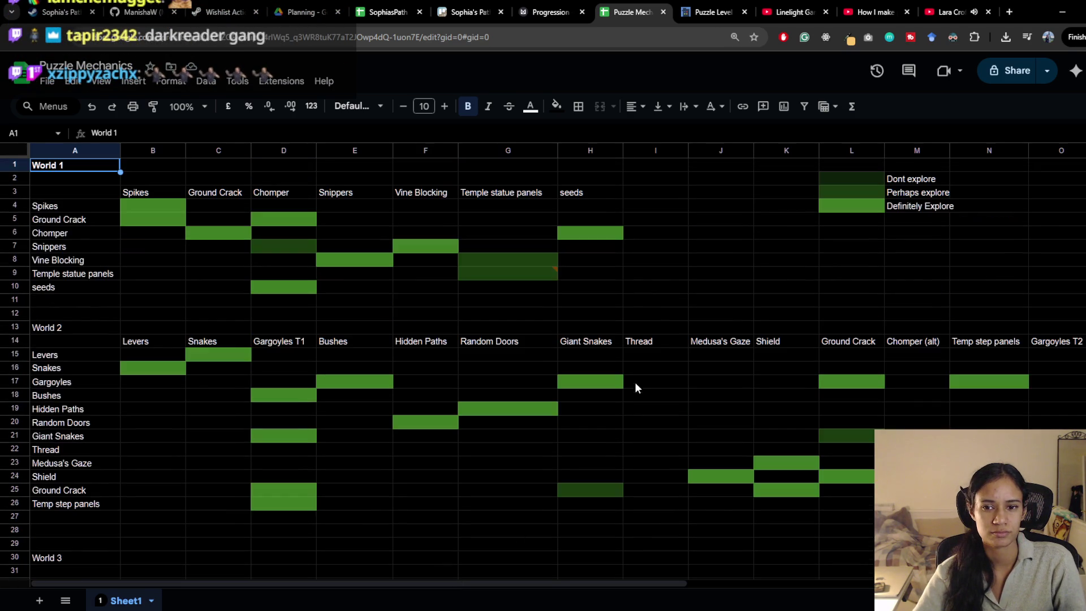
{"action": "left_click", "coordinate": [287, 299]}
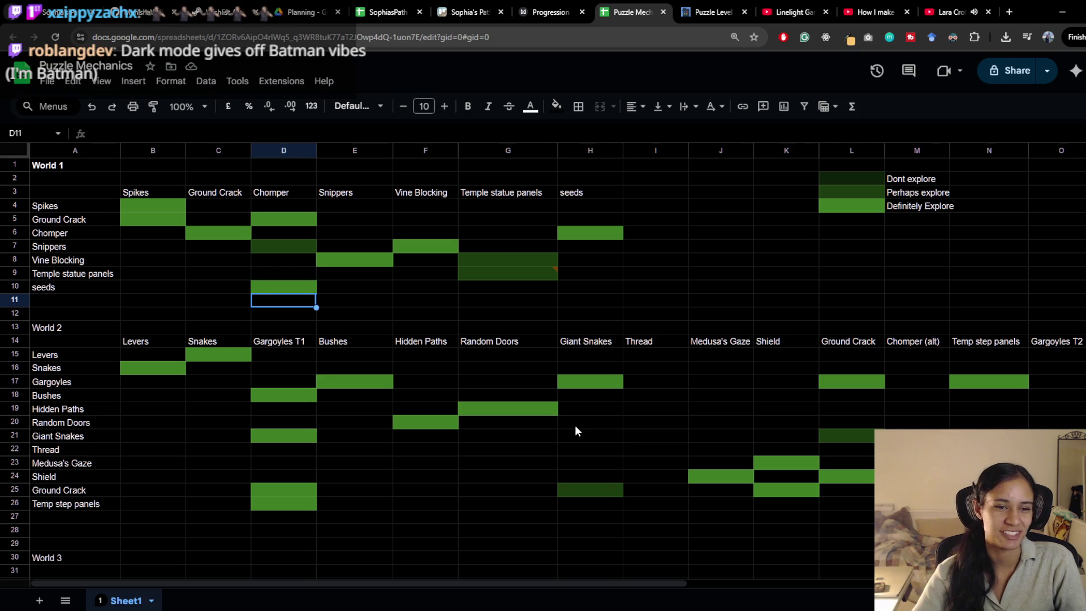
{"action": "scroll", "coordinate": [552, 362], "scroll_direction": "down", "scroll_amount": 2}
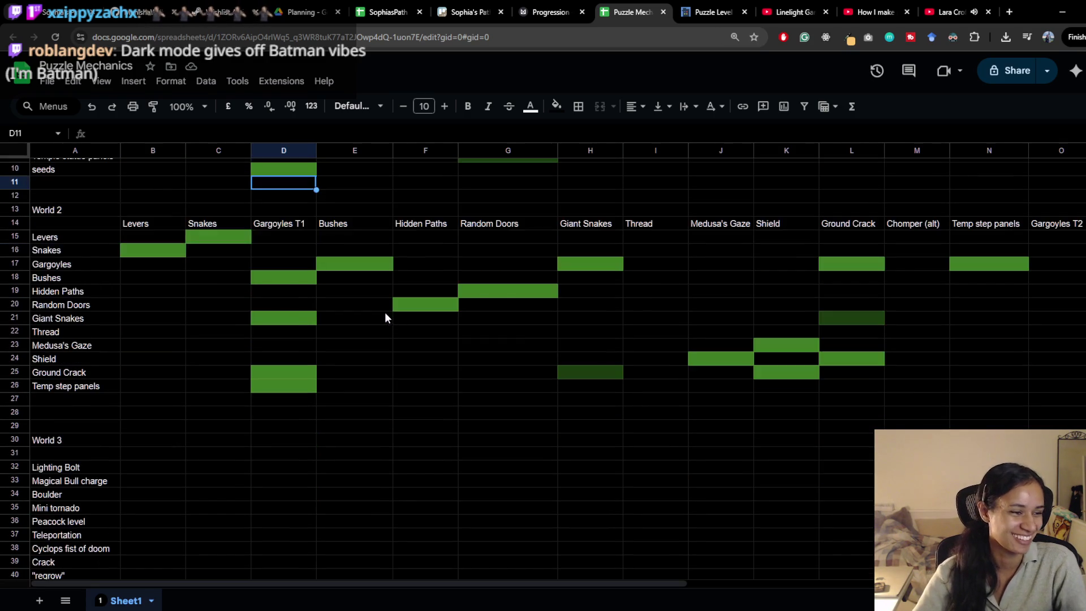
{"action": "scroll", "coordinate": [385, 313], "scroll_direction": "up", "scroll_amount": 3}
{"action": "scroll", "coordinate": [358, 341], "scroll_direction": "down", "scroll_amount": 3}
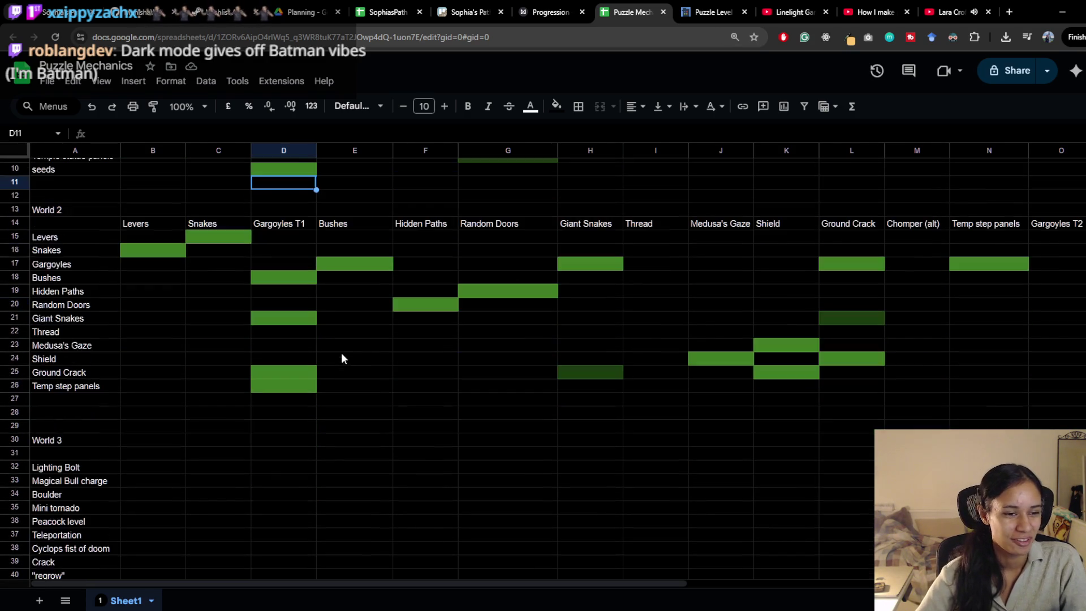
{"action": "left_click", "coordinate": [197, 389]}
{"action": "left_click", "coordinate": [169, 388]}
{"action": "scroll", "coordinate": [199, 395], "scroll_direction": "down", "scroll_amount": 4}
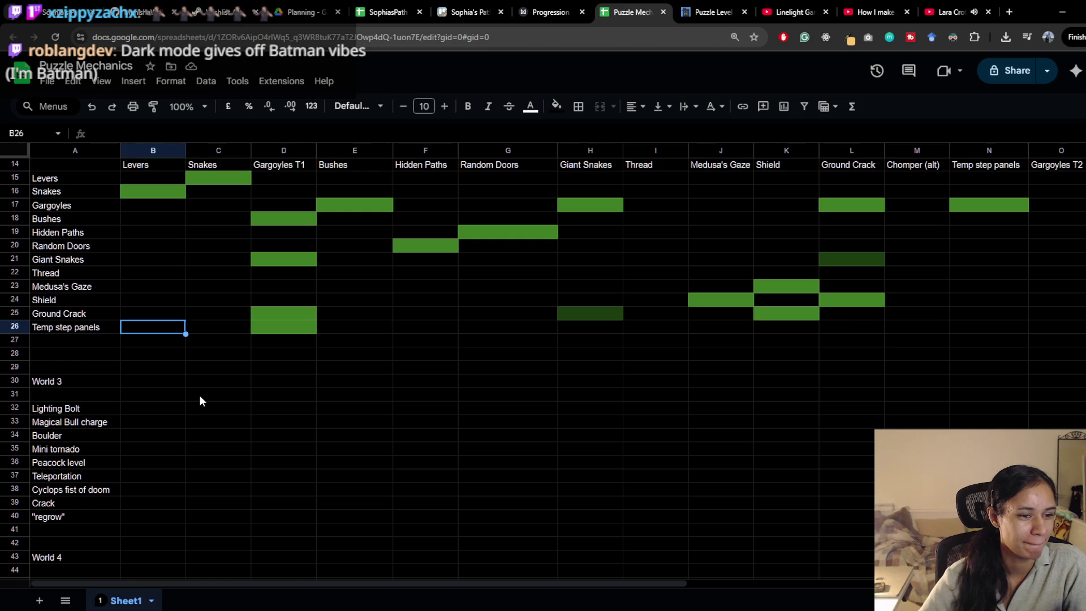
{"action": "scroll", "coordinate": [156, 351], "scroll_direction": "up", "scroll_amount": 7}
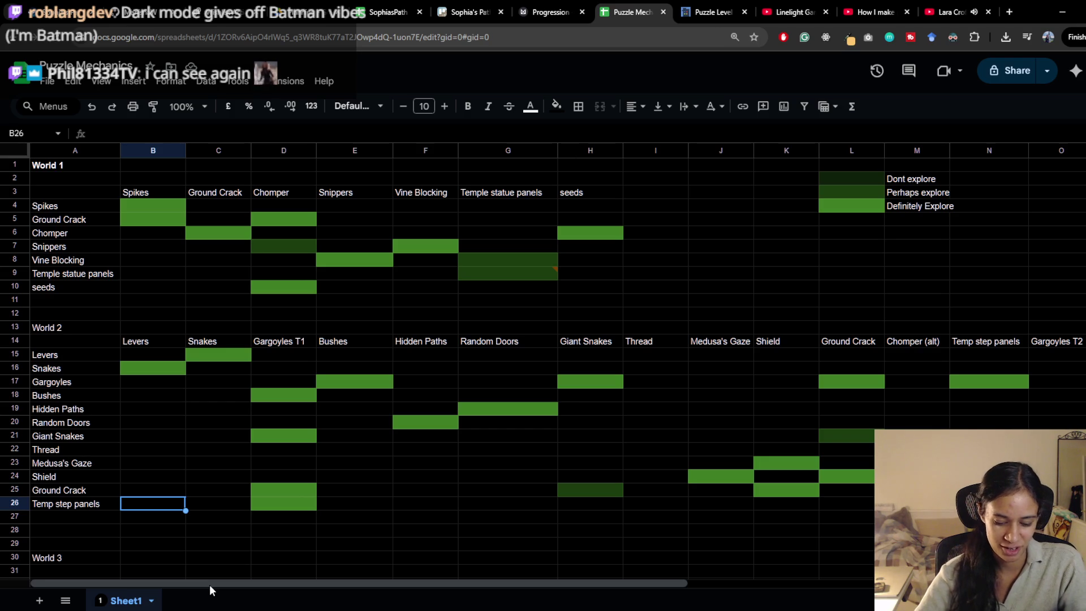
Step: Check cells G7, G10 and D10, then go back to the Unity editor
{"action": "left_click", "coordinate": [554, 247]}
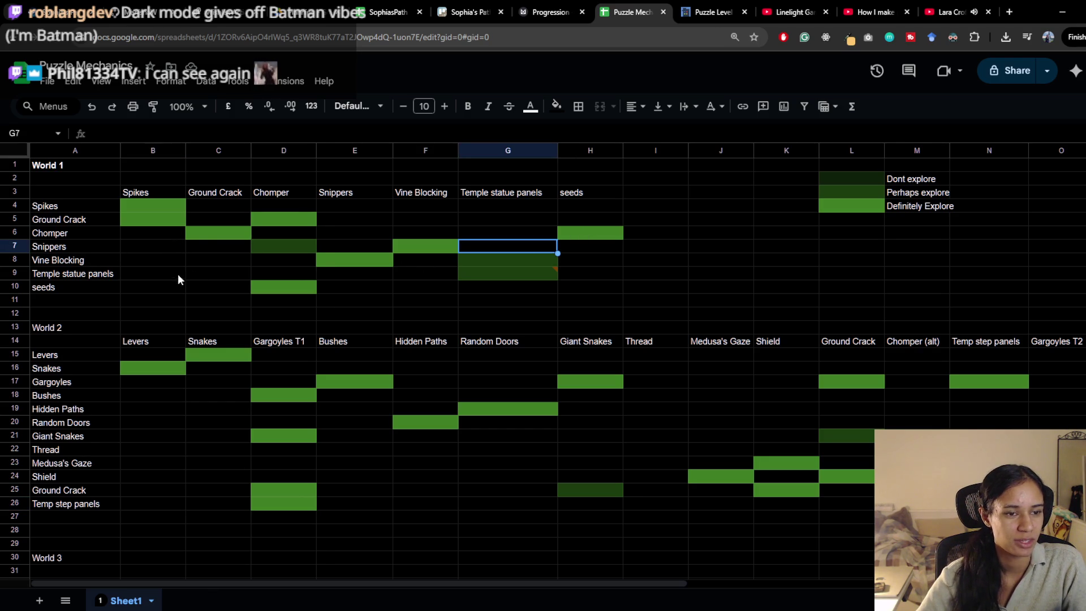
{"action": "left_click", "coordinate": [505, 289]}
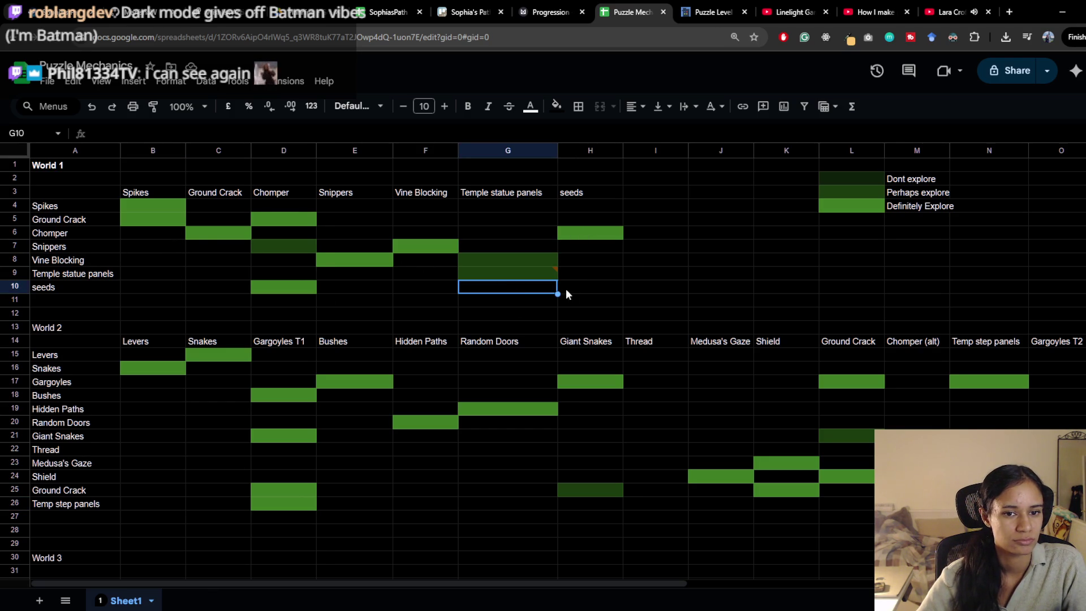
{"action": "left_click", "coordinate": [274, 288]}
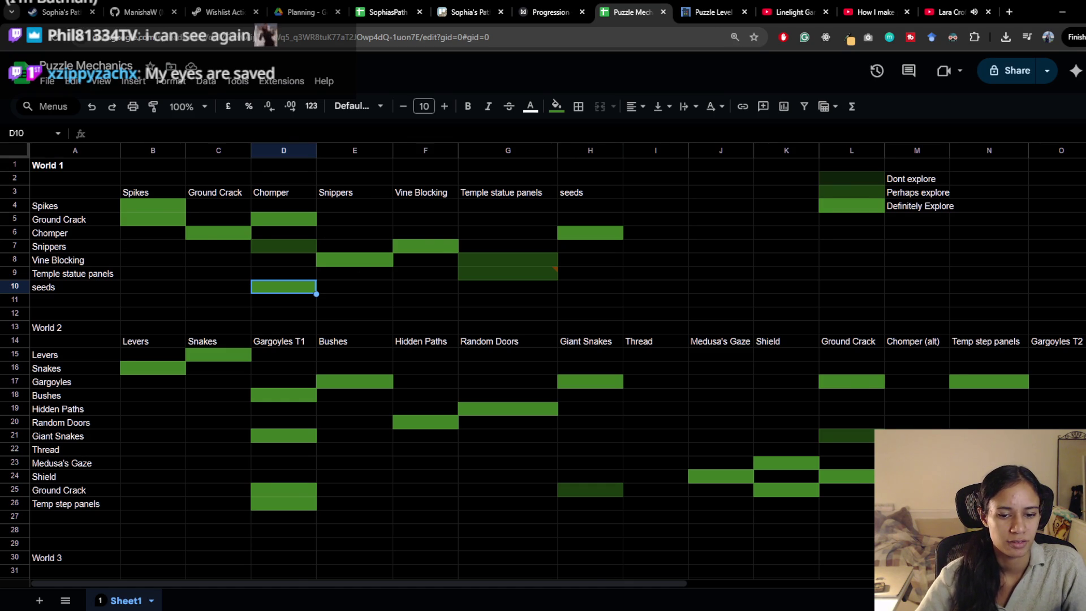
{"action": "key", "text": "alt+Tab"}
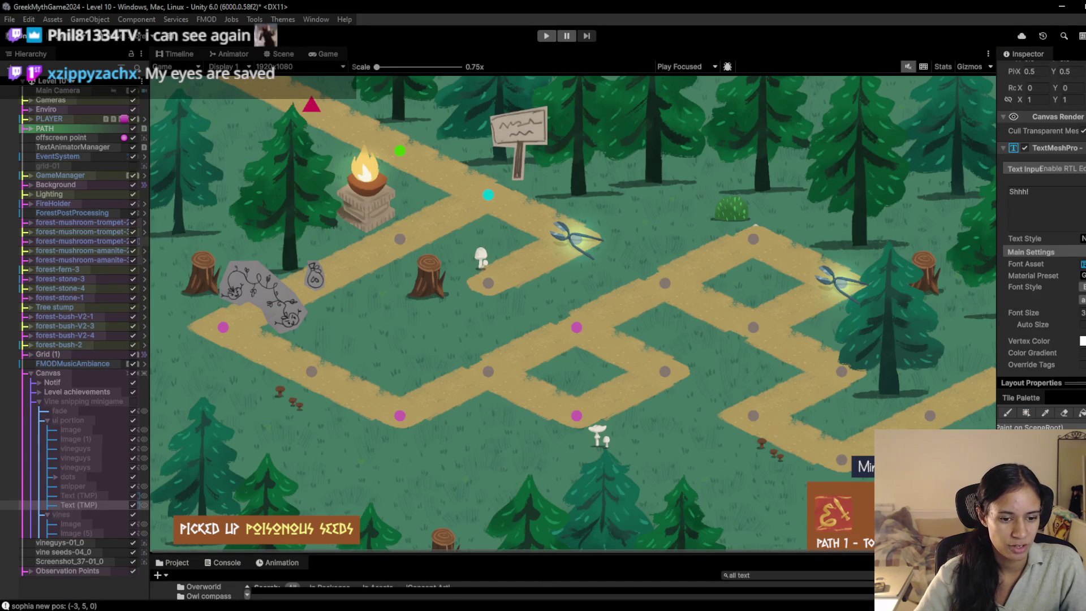
Step: Bring up the Milanote Progression board
{"action": "mouse_move", "coordinate": [328, 606]}
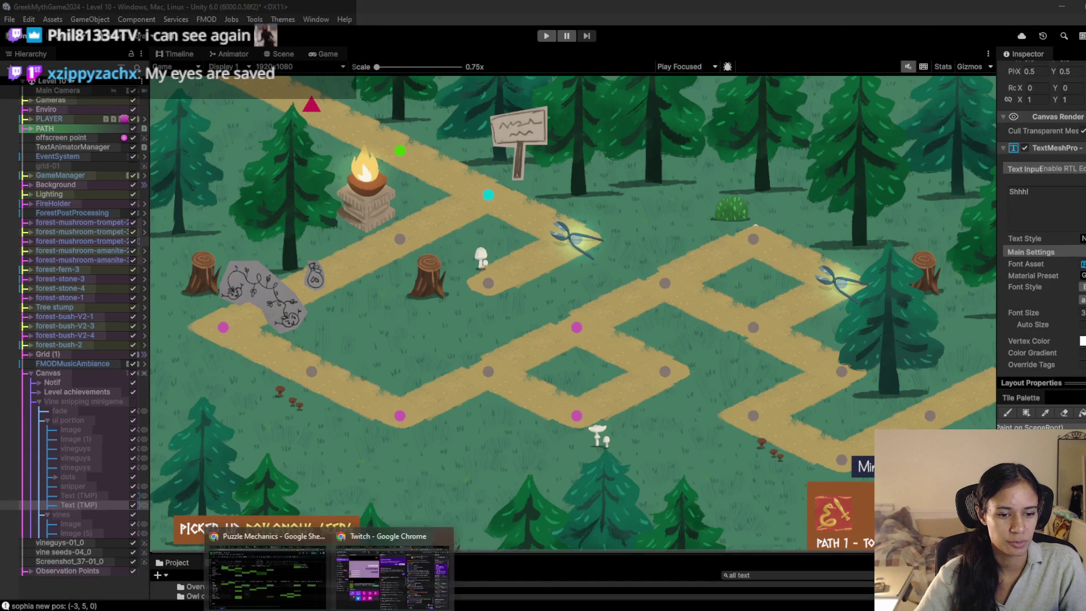
{"action": "left_click", "coordinate": [303, 599]}
{"action": "left_click", "coordinate": [546, 8]}
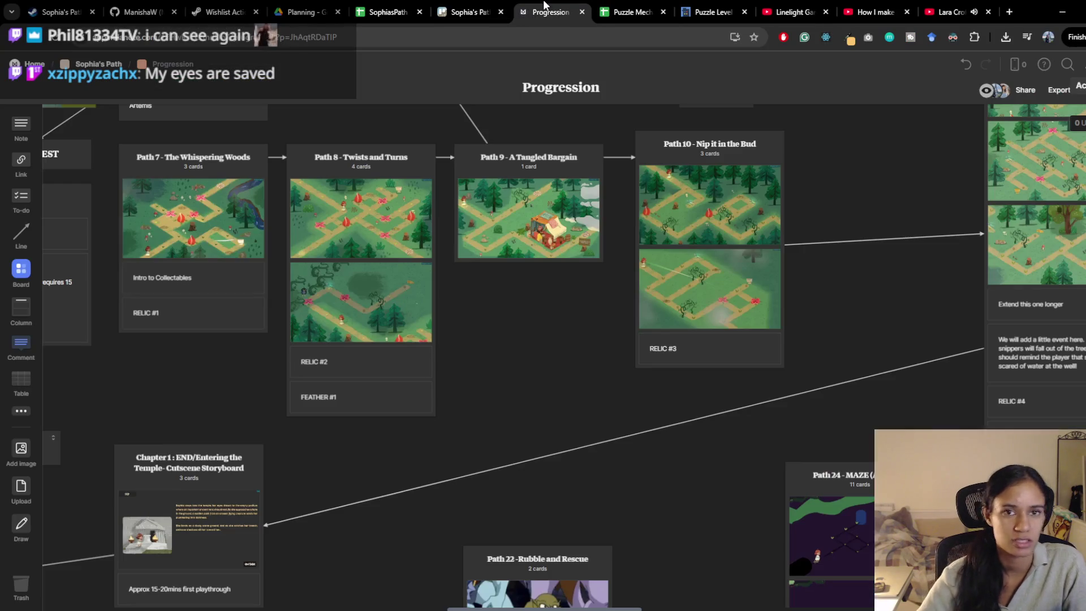
Step: Pan the board across the World 1 Paths 8 through 12
{"action": "scroll", "coordinate": [398, 433], "scroll_direction": "right", "scroll_amount": 7}
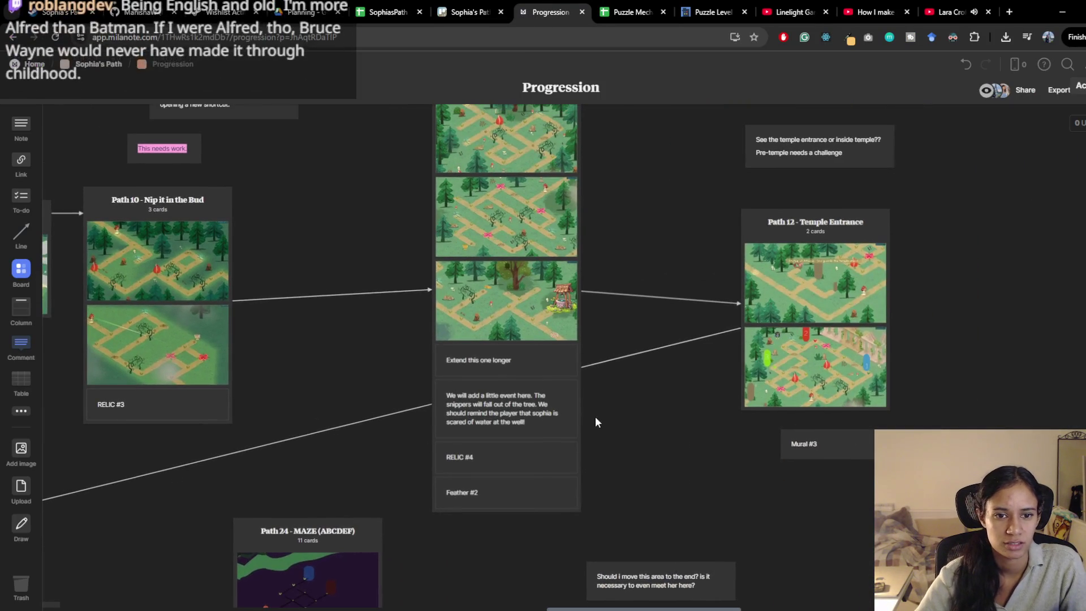
{"action": "mouse_move", "coordinate": [595, 417]}
{"action": "left_mouse_down"}
{"action": "mouse_move", "coordinate": [576, 483]}
{"action": "mouse_move", "coordinate": [461, 429]}
{"action": "left_mouse_up"}
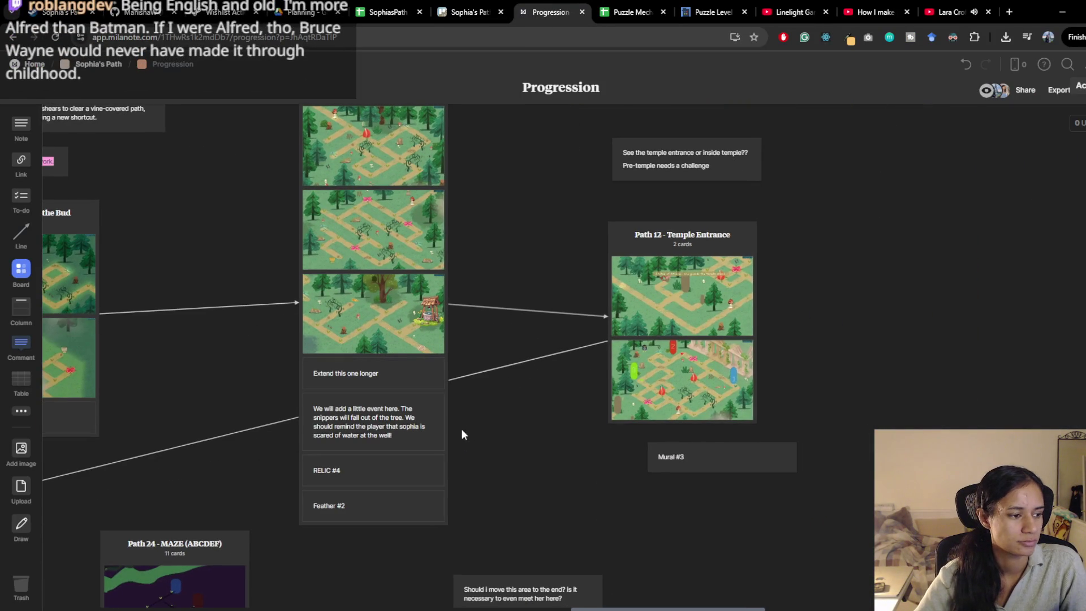
{"action": "left_click_drag", "start_coordinate": [519, 494], "coordinate": [486, 495]}
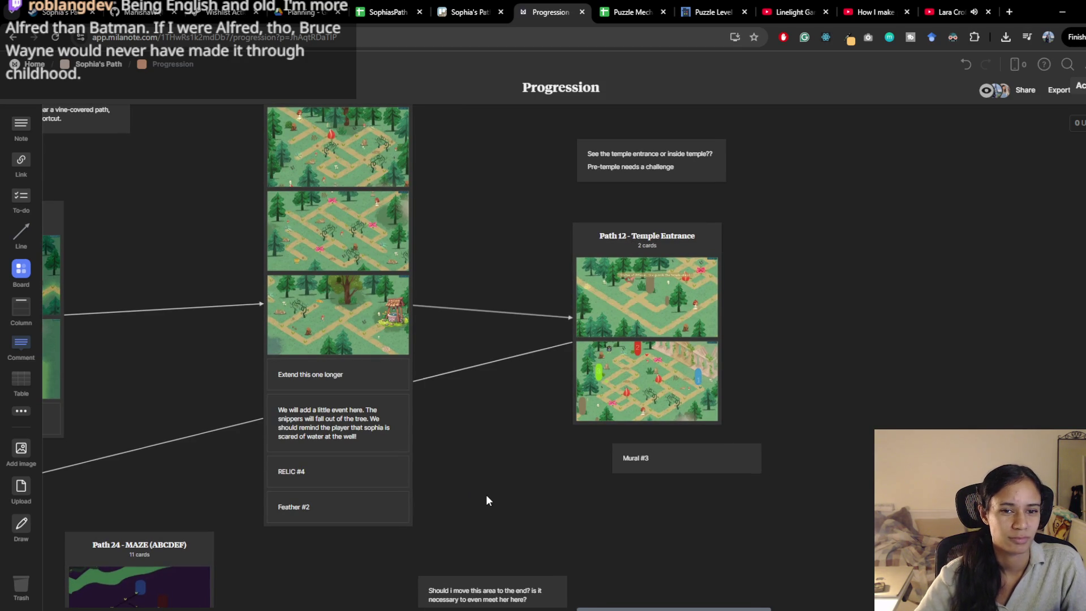
{"action": "left_click_drag", "start_coordinate": [493, 478], "coordinate": [631, 432]}
{"action": "left_click_drag", "start_coordinate": [271, 441], "coordinate": [483, 387]}
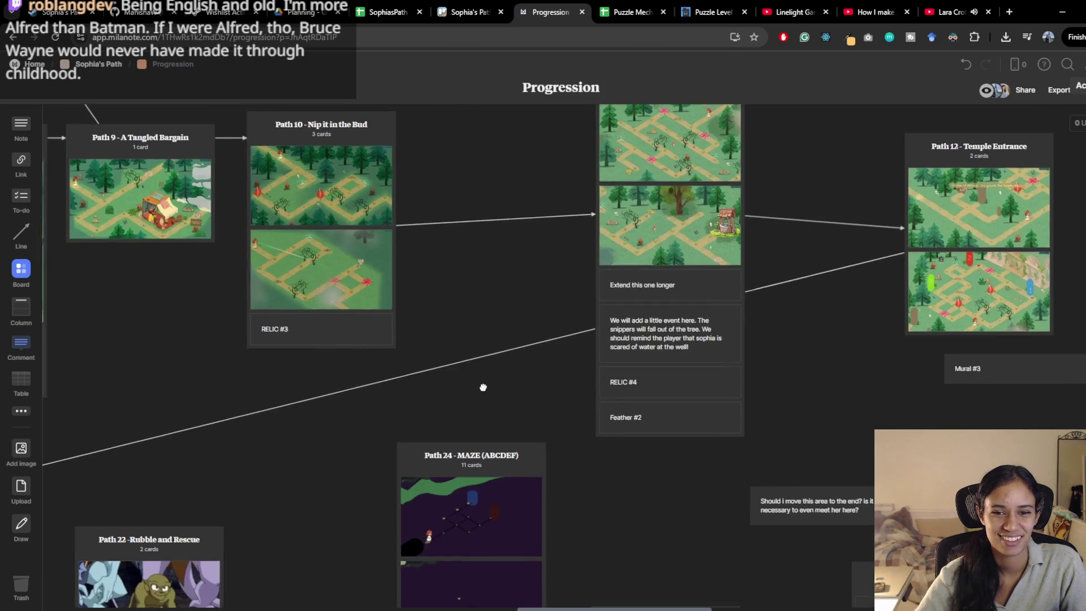
{"action": "left_click_drag", "start_coordinate": [294, 441], "coordinate": [444, 548]}
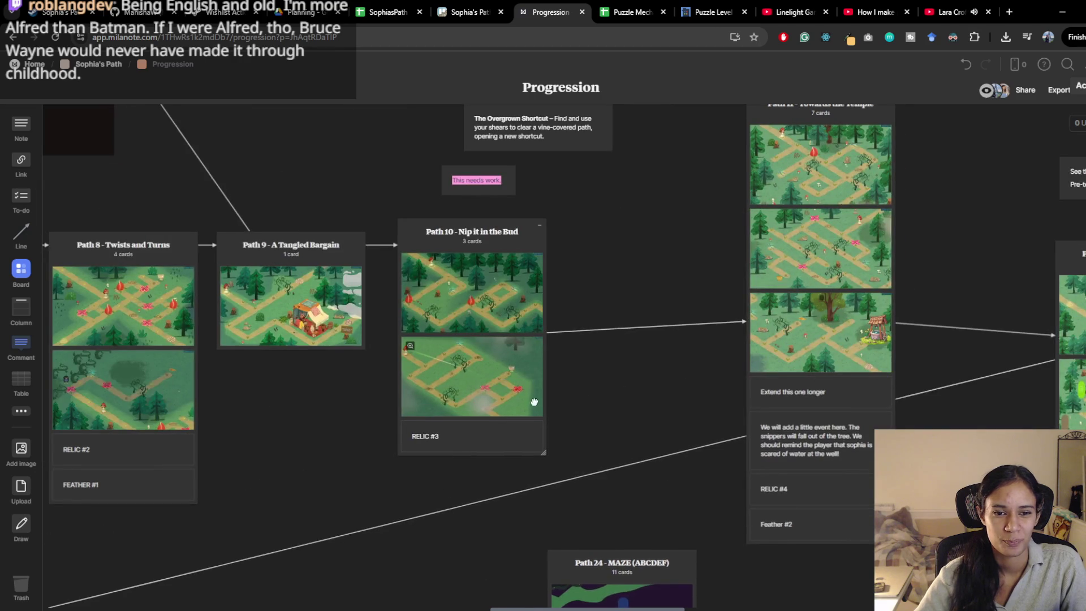
{"action": "left_click_drag", "start_coordinate": [526, 394], "coordinate": [563, 482]}
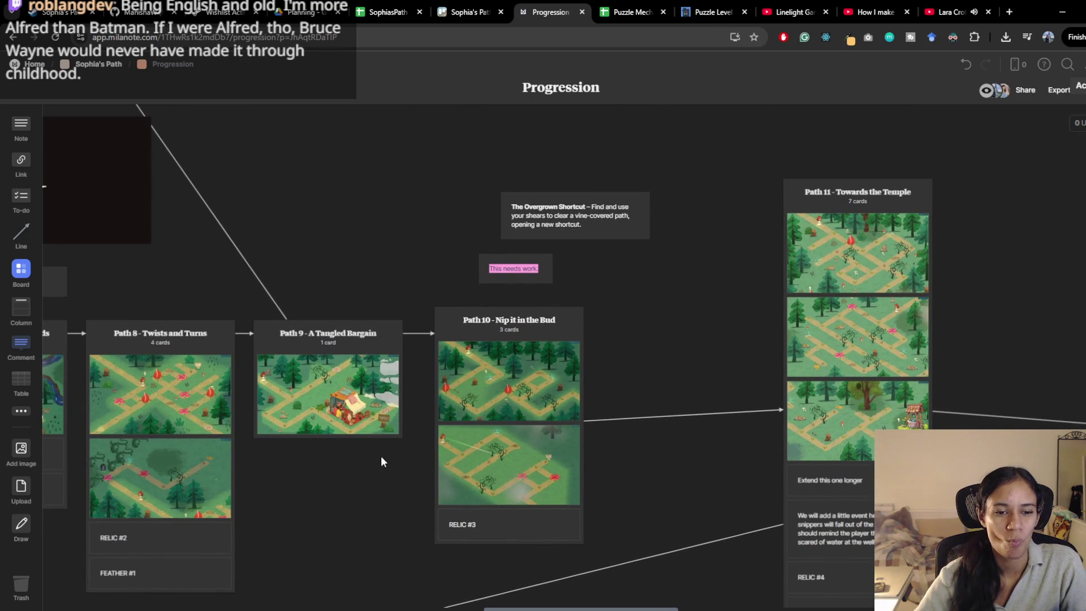
{"action": "left_click_drag", "start_coordinate": [647, 460], "coordinate": [312, 397]}
Step: Scroll the board left and down toward the World 2 Medusa's Gaze Maze
{"action": "scroll", "coordinate": [447, 396], "scroll_direction": "left", "scroll_amount": 7}
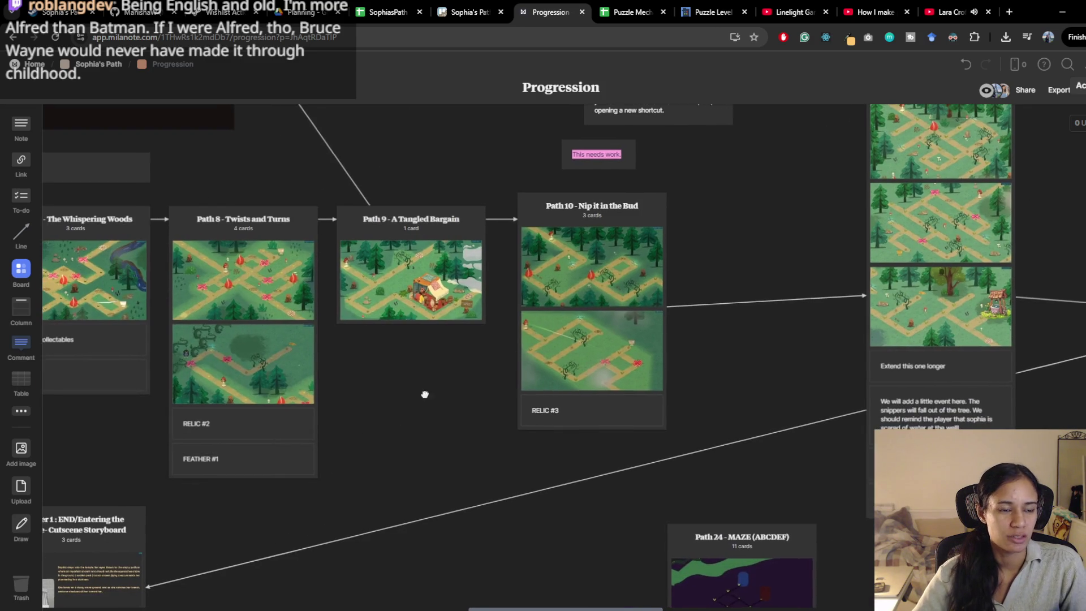
{"action": "scroll", "coordinate": [419, 390], "scroll_direction": "left", "scroll_amount": 3}
{"action": "scroll", "coordinate": [418, 390], "scroll_direction": "down", "scroll_amount": 1}
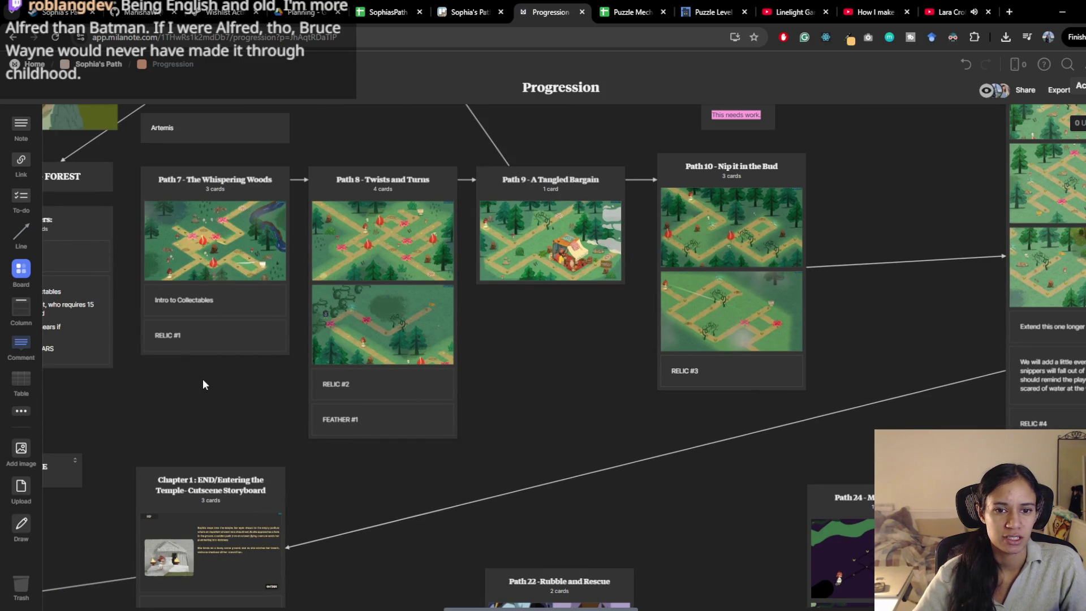
{"action": "scroll", "coordinate": [494, 425], "scroll_direction": "left", "scroll_amount": 4}
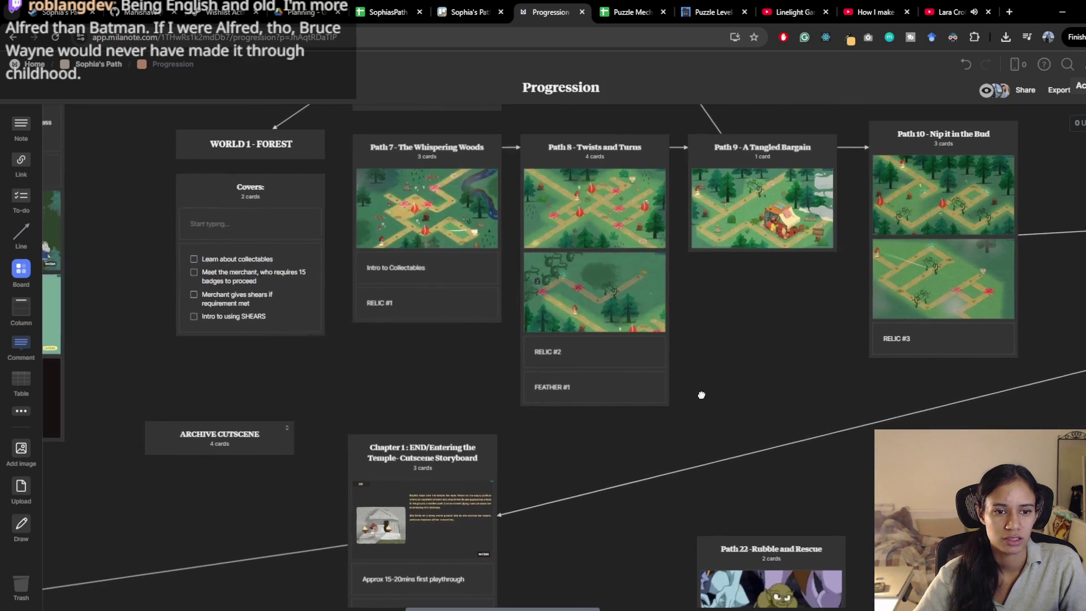
{"action": "scroll", "coordinate": [373, 380], "scroll_direction": "left", "scroll_amount": 6}
{"action": "scroll", "coordinate": [459, 423], "scroll_direction": "left", "scroll_amount": 12}
{"action": "scroll", "coordinate": [459, 423], "scroll_direction": "down", "scroll_amount": 6}
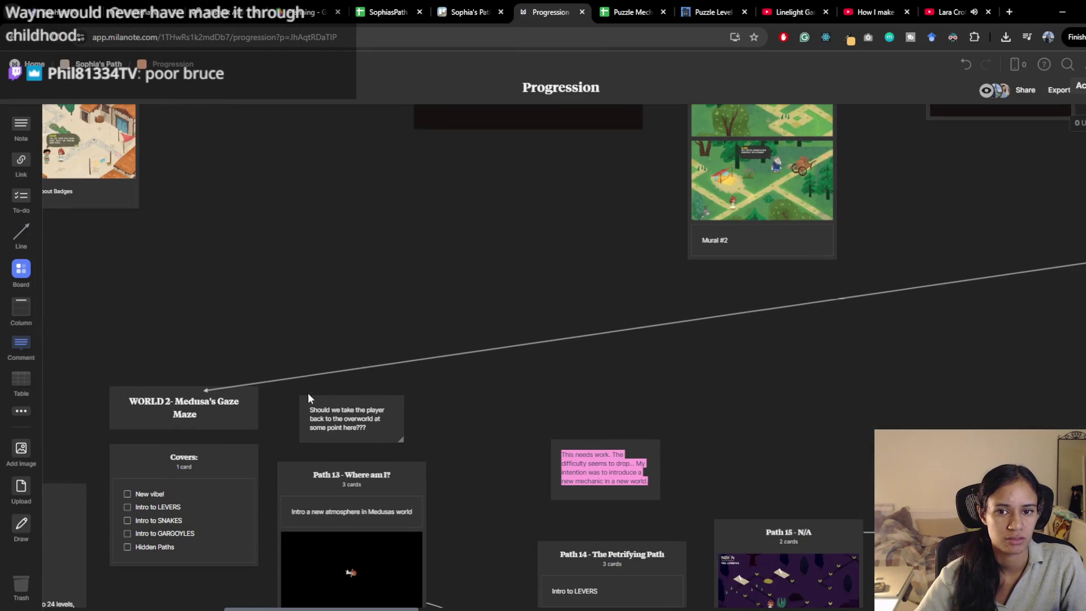
Step: Scroll through the World 2 Medusa's Gaze paths, Paths 13 to 17
{"action": "scroll", "coordinate": [304, 362], "scroll_direction": "left", "scroll_amount": 6}
{"action": "scroll", "coordinate": [304, 362], "scroll_direction": "down", "scroll_amount": 1}
{"action": "scroll", "coordinate": [412, 460], "scroll_direction": "down", "scroll_amount": 3}
{"action": "scroll", "coordinate": [412, 460], "scroll_direction": "right", "scroll_amount": 2}
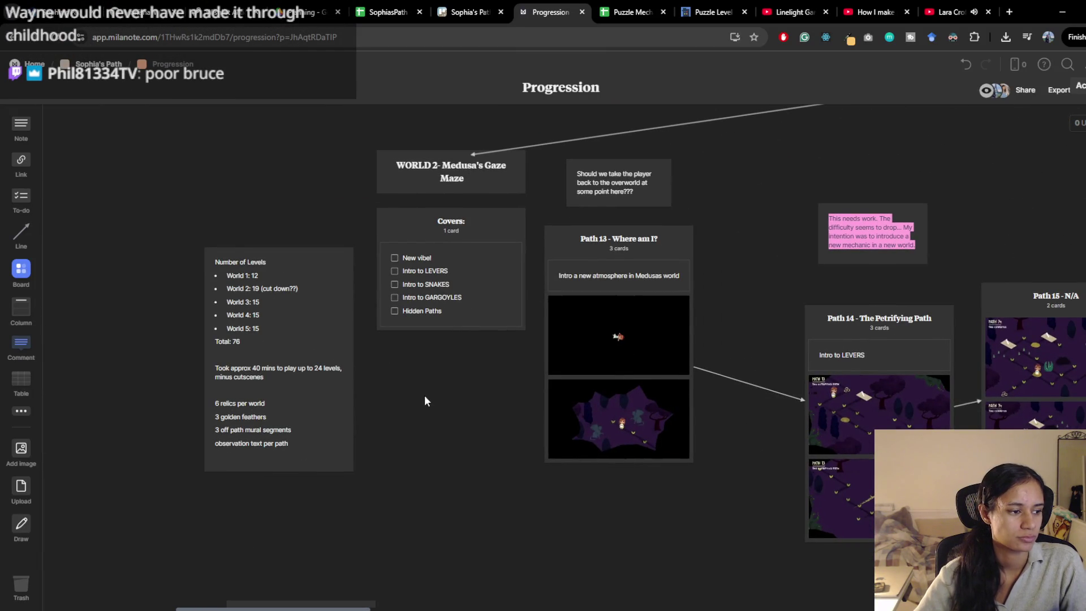
{"action": "scroll", "coordinate": [422, 397], "scroll_direction": "right", "scroll_amount": 1}
{"action": "scroll", "coordinate": [422, 397], "scroll_direction": "up", "scroll_amount": 1}
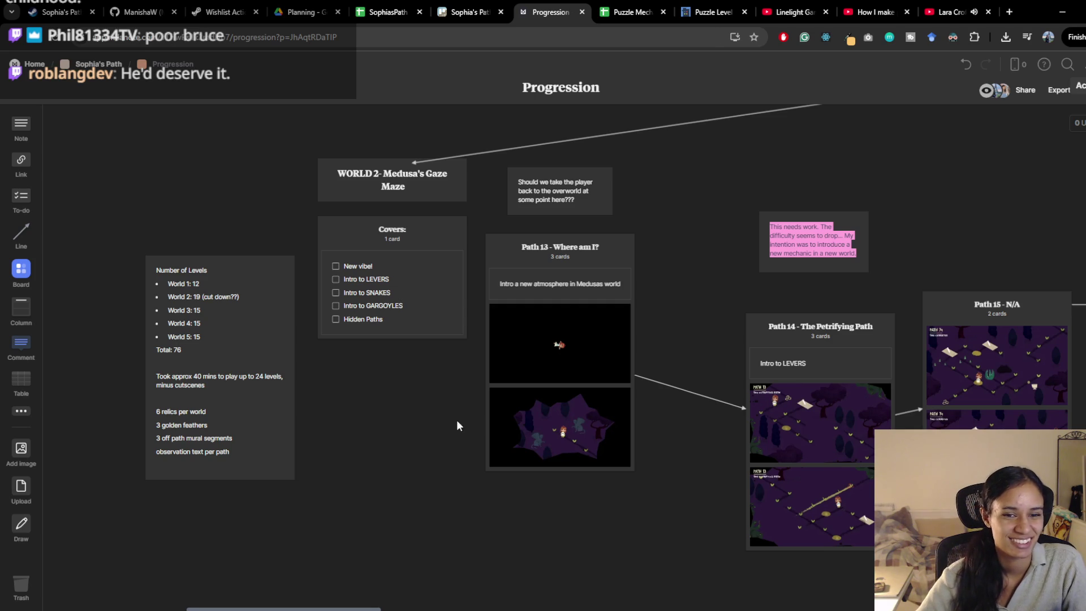
{"action": "left_click_drag", "start_coordinate": [463, 419], "coordinate": [292, 394]}
{"action": "scroll", "coordinate": [446, 422], "scroll_direction": "right", "scroll_amount": 5}
{"action": "scroll", "coordinate": [446, 422], "scroll_direction": "down", "scroll_amount": 2}
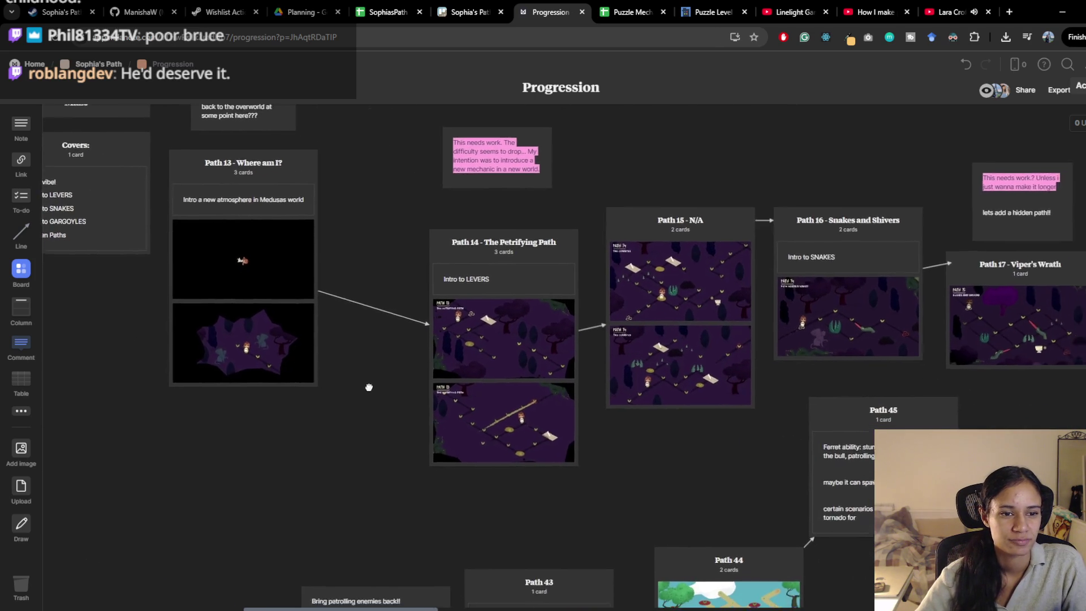
Step: Pan back to World 1's Paths 7–10 and return to Unity
{"action": "scroll", "coordinate": [274, 344], "scroll_direction": "right", "scroll_amount": 2}
{"action": "scroll", "coordinate": [273, 344], "scroll_direction": "down", "scroll_amount": 1}
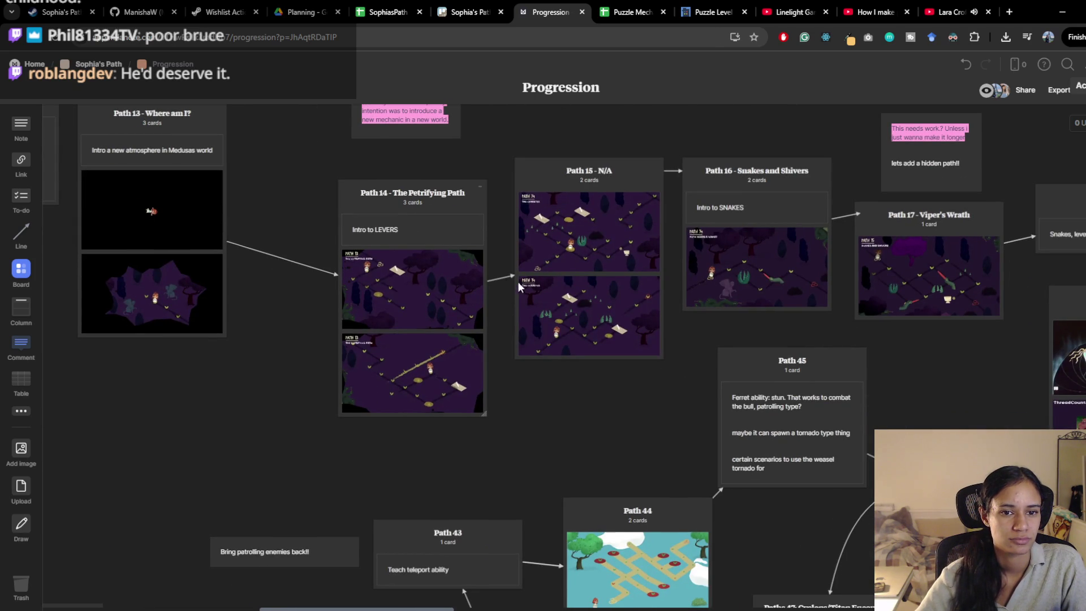
{"action": "scroll", "coordinate": [546, 223], "scroll_direction": "right", "scroll_amount": 3}
{"action": "scroll", "coordinate": [546, 224], "scroll_direction": "up", "scroll_amount": 10}
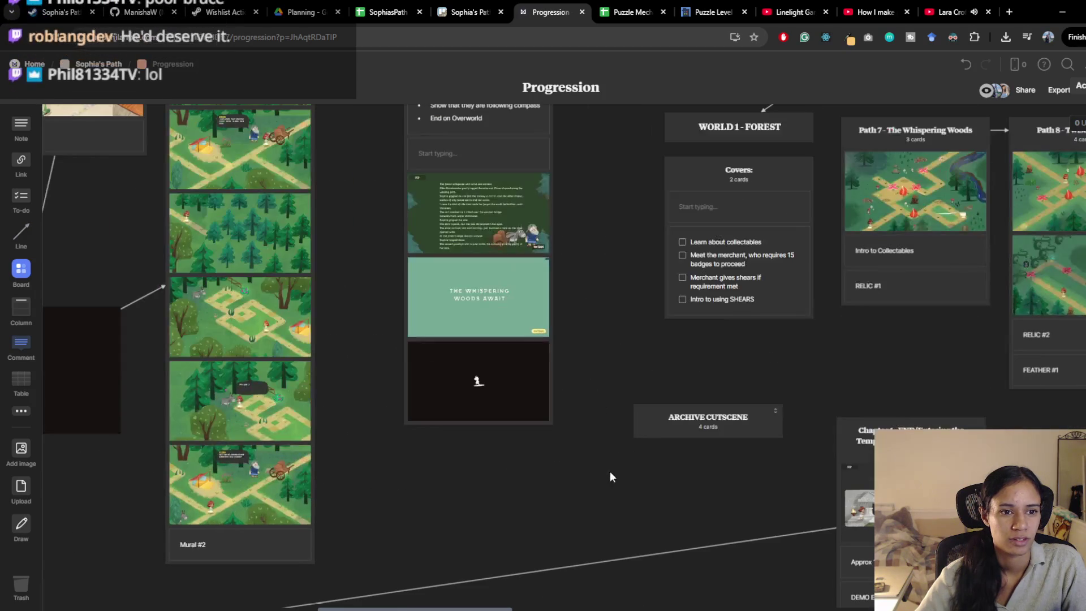
{"action": "scroll", "coordinate": [473, 399], "scroll_direction": "right", "scroll_amount": 8}
{"action": "scroll", "coordinate": [474, 399], "scroll_direction": "up", "scroll_amount": 2}
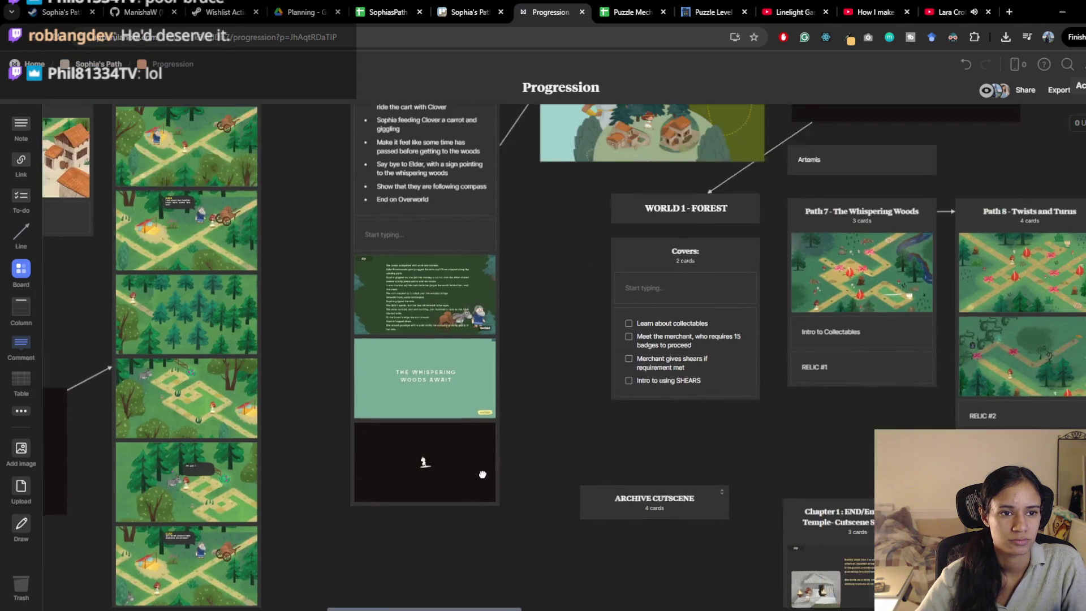
{"action": "scroll", "coordinate": [511, 456], "scroll_direction": "right", "scroll_amount": 2}
{"action": "scroll", "coordinate": [511, 456], "scroll_direction": "down", "scroll_amount": 1}
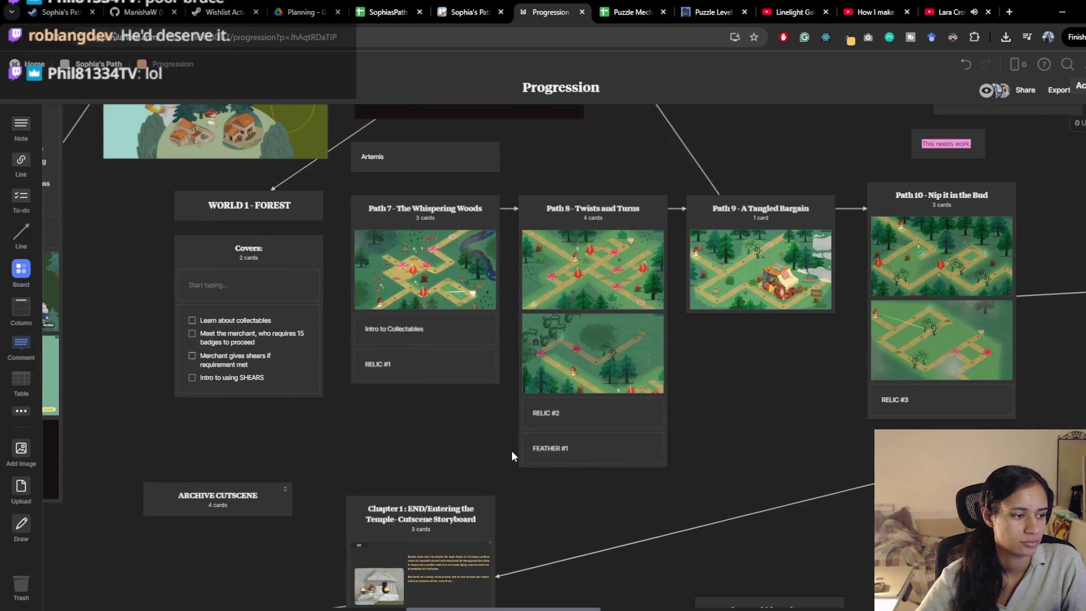
{"action": "left_click_drag", "start_coordinate": [817, 473], "coordinate": [770, 467]}
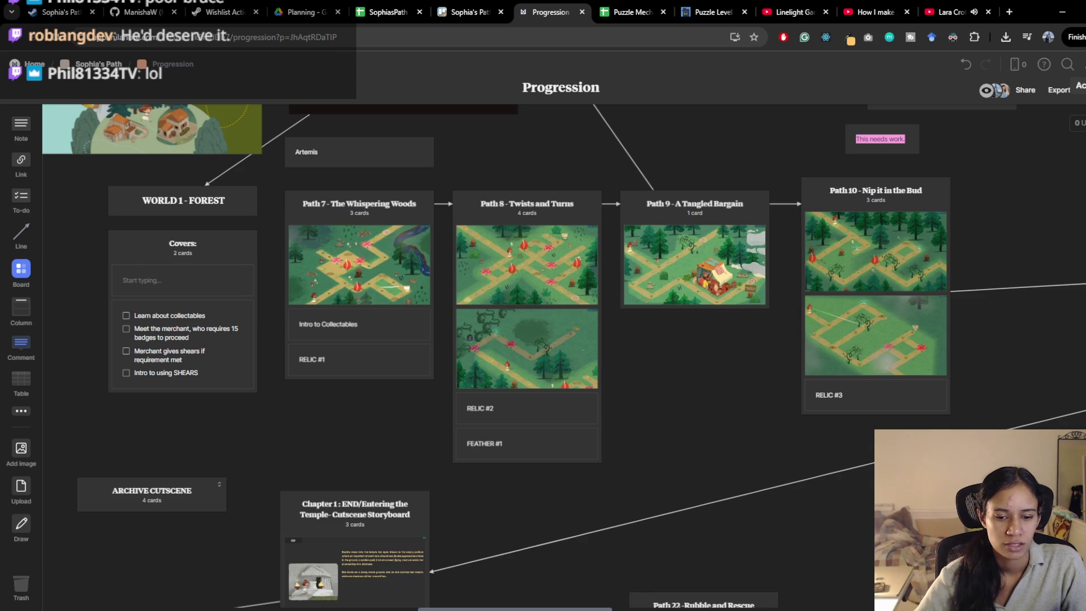
{"action": "key", "text": "alt+Tab"}
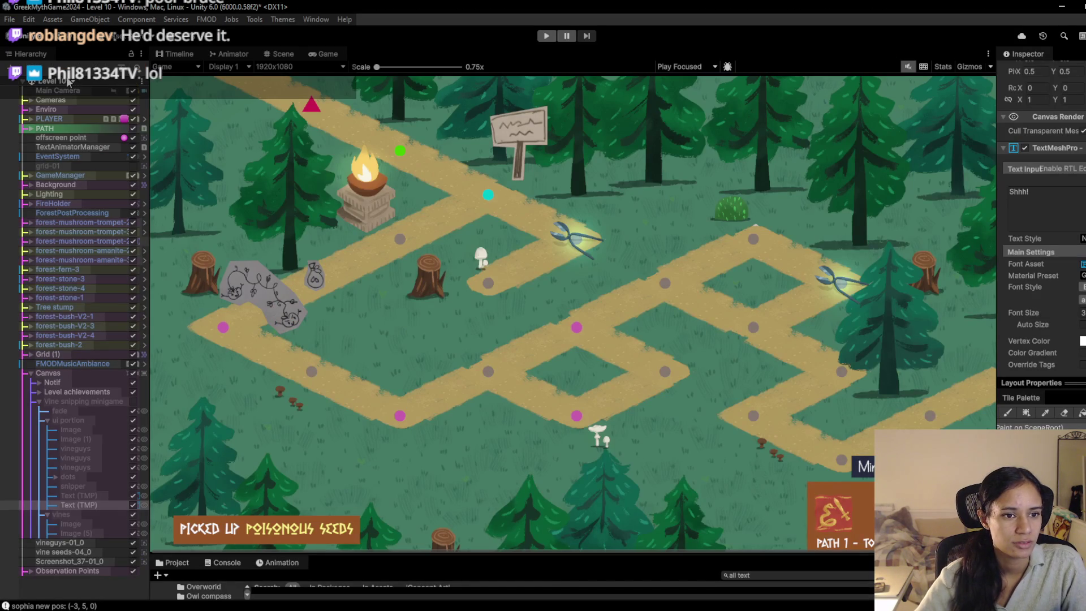
Step: Select the Level 10 signpost screenshot sprite and frame it in the Scene view
{"action": "left_click", "coordinate": [72, 81]}
{"action": "left_click", "coordinate": [325, 290]}
{"action": "left_click", "coordinate": [66, 561]}
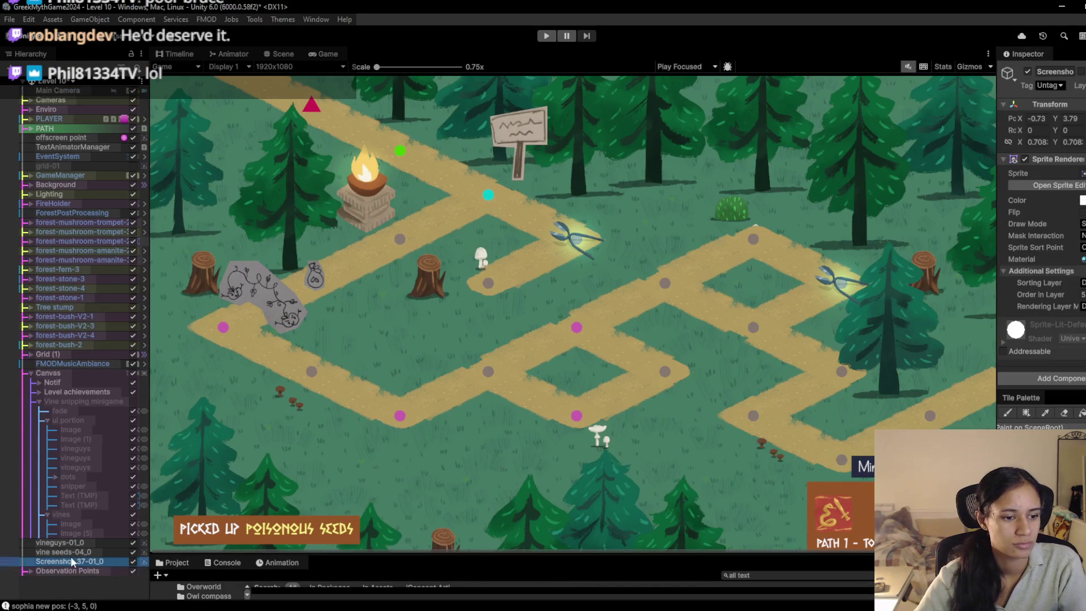
{"action": "left_click", "coordinate": [73, 553]}
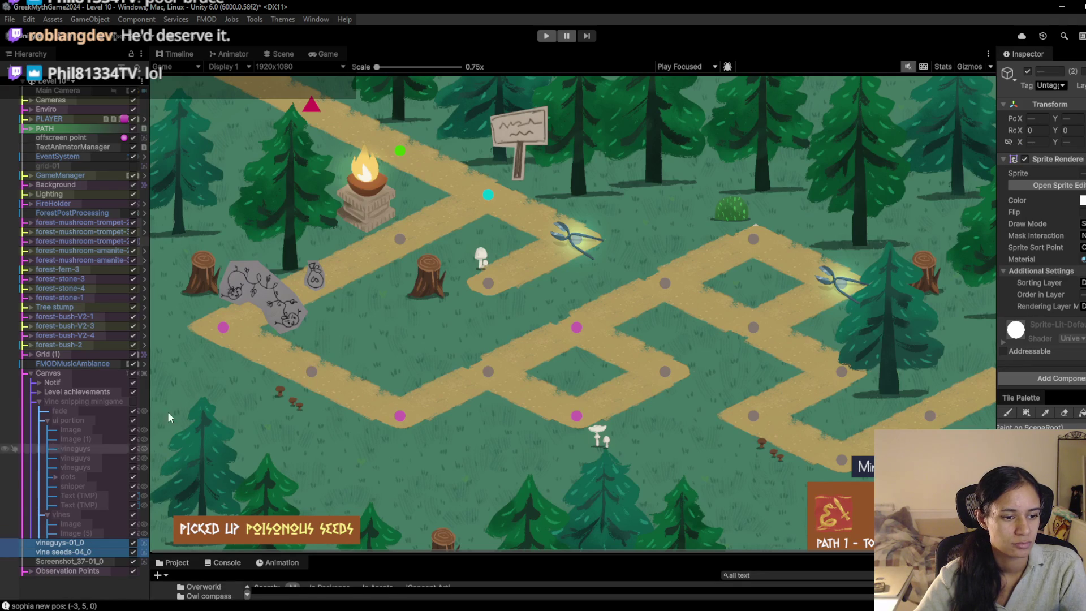
{"action": "left_click", "coordinate": [96, 561]}
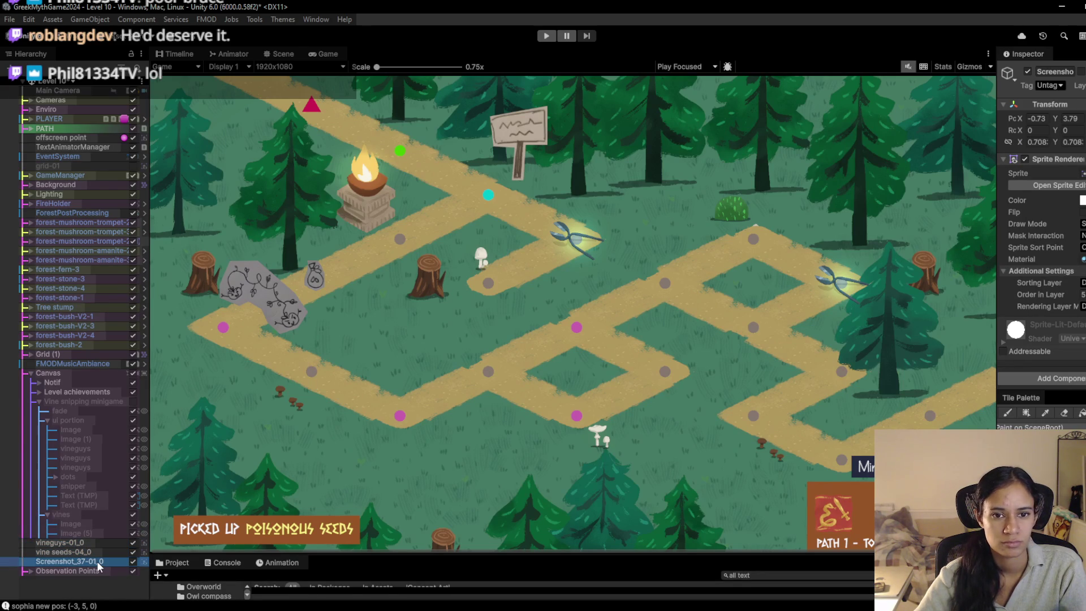
{"action": "left_click", "coordinate": [280, 53]}
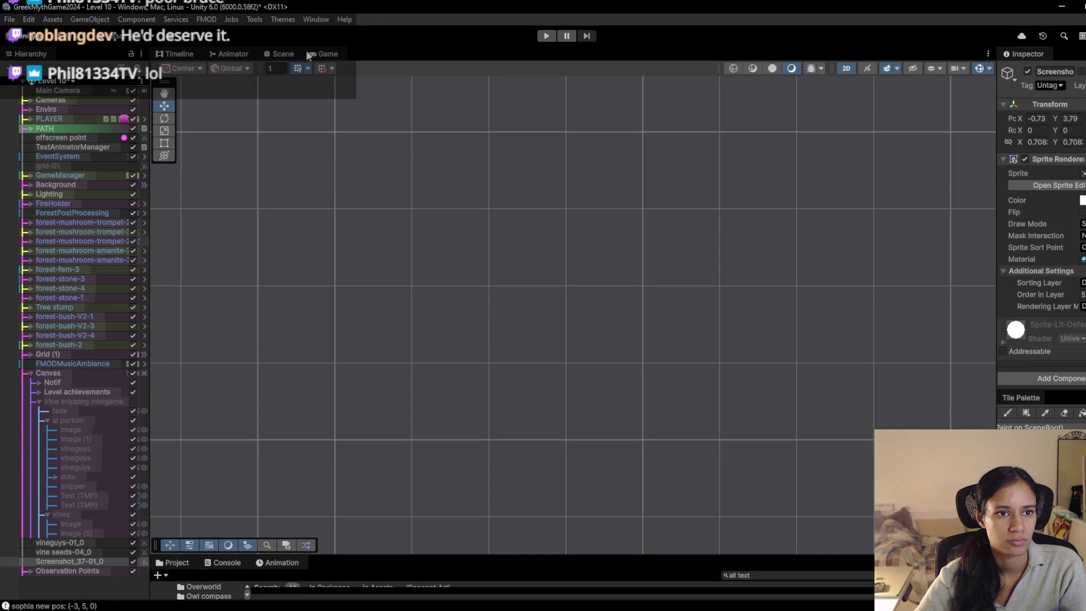
{"action": "double_click", "coordinate": [83, 561]}
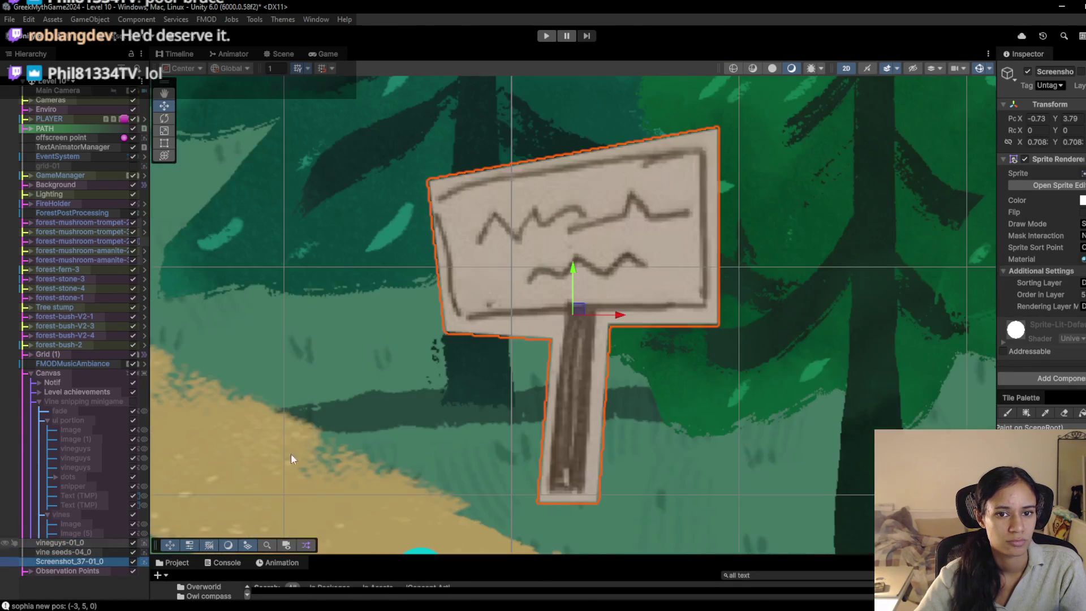
Step: Rename the sprite object to 'sign', save the scene, and open Level 9 - Doran
{"action": "left_click", "coordinate": [1045, 64]}
{"action": "left_click", "coordinate": [1063, 72]}
{"action": "key", "text": "ctrl+a"}
{"action": "type", "text": "sign"}
{"action": "key", "text": "Return"}
{"action": "key", "text": "ctrl+s"}
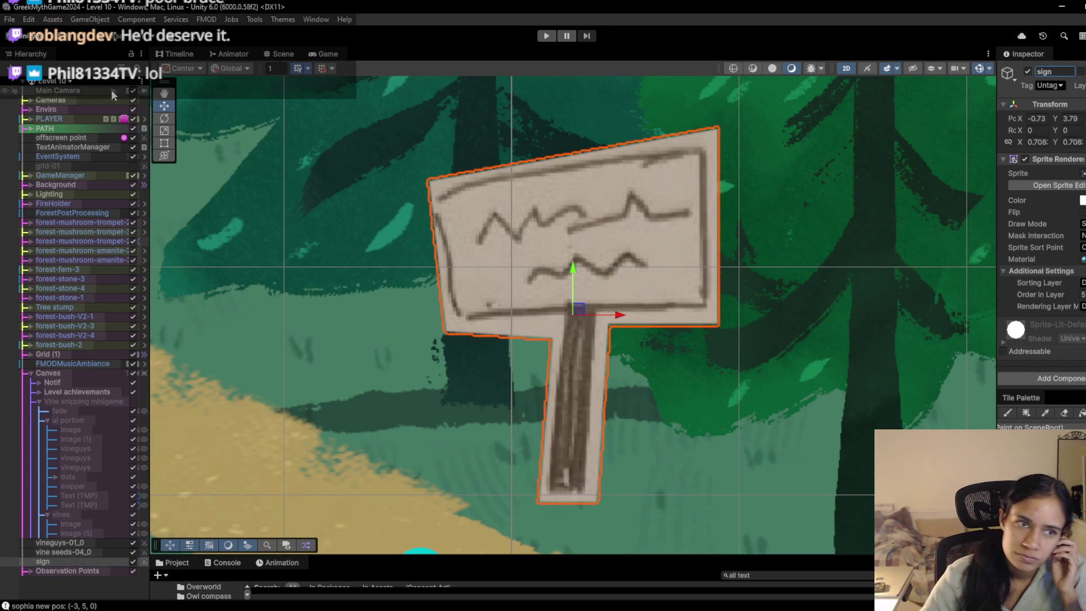
{"action": "left_click", "coordinate": [63, 88]}
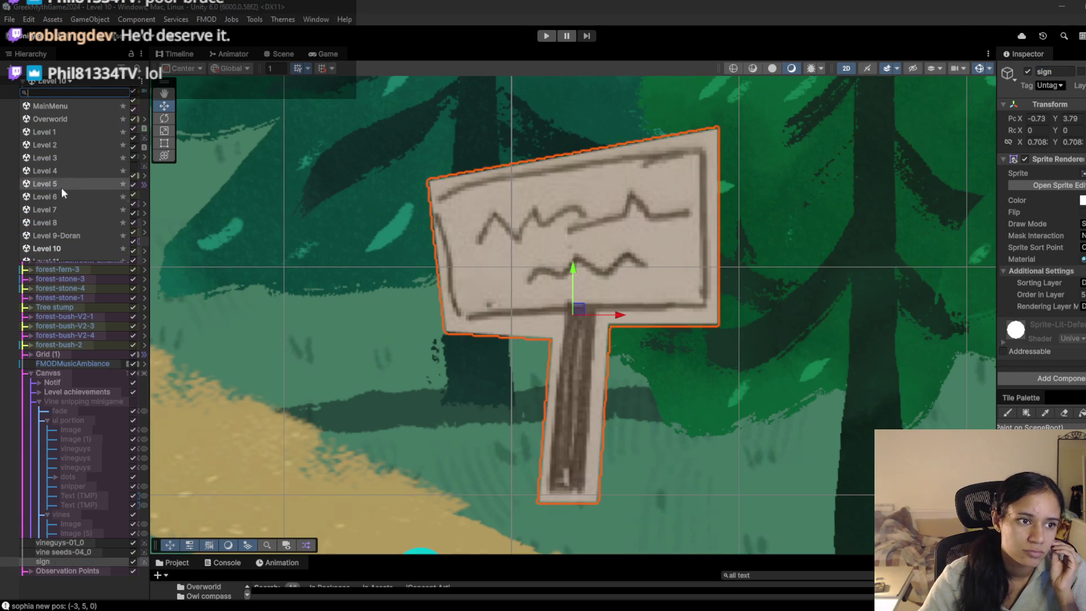
{"action": "left_click", "coordinate": [59, 233]}
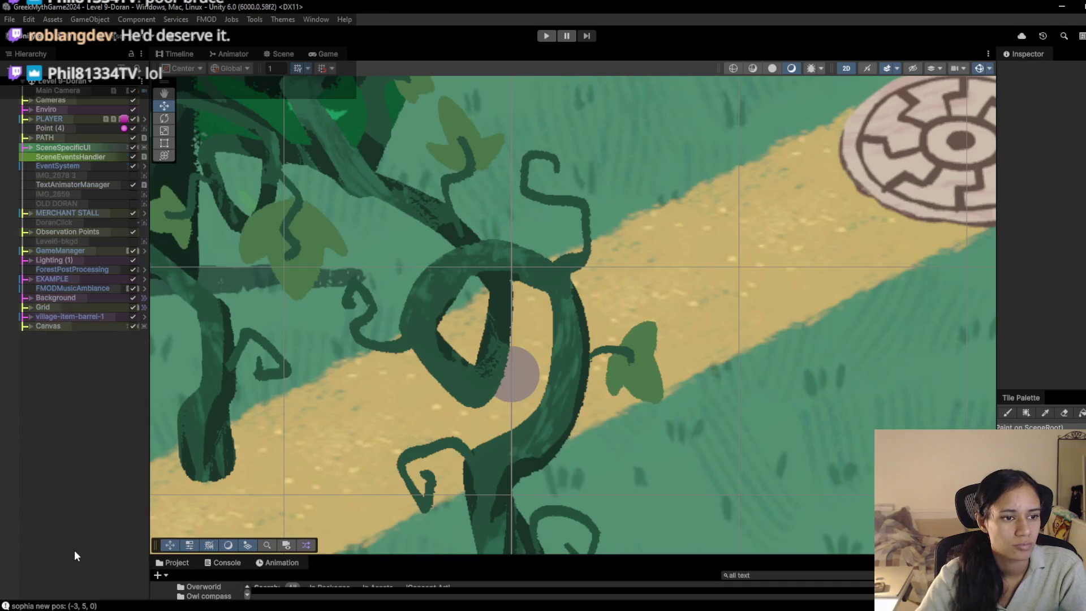
Step: Paste vineguys and vine seeds onto the beanstalk, nudging vine seeds down-left beside the vine rock
{"action": "scroll", "coordinate": [682, 331], "scroll_direction": "down", "scroll_amount": 10}
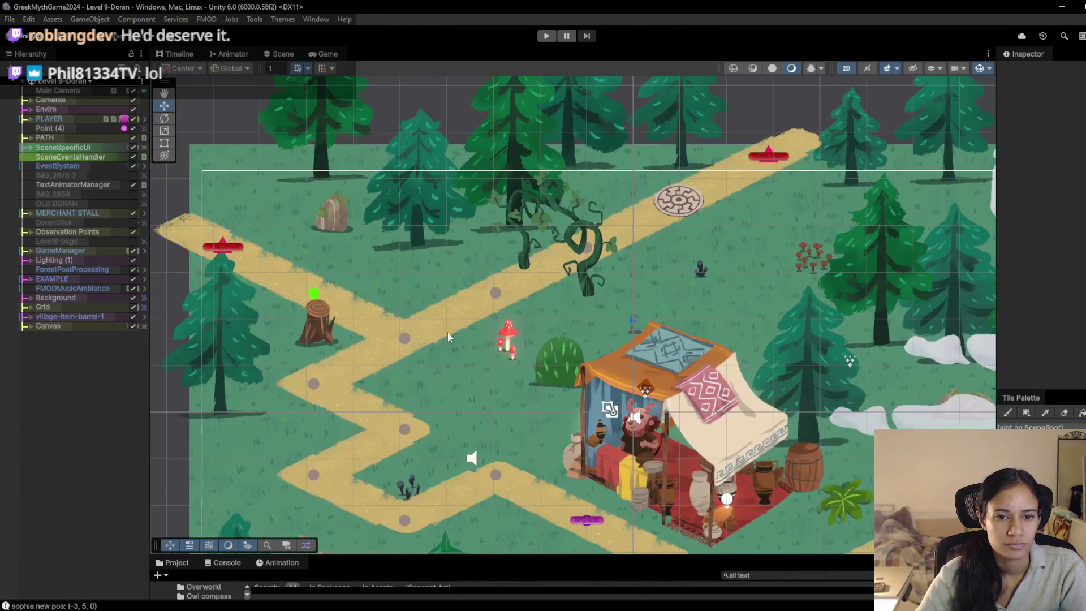
{"action": "left_click_drag", "start_coordinate": [447, 332], "coordinate": [498, 274]}
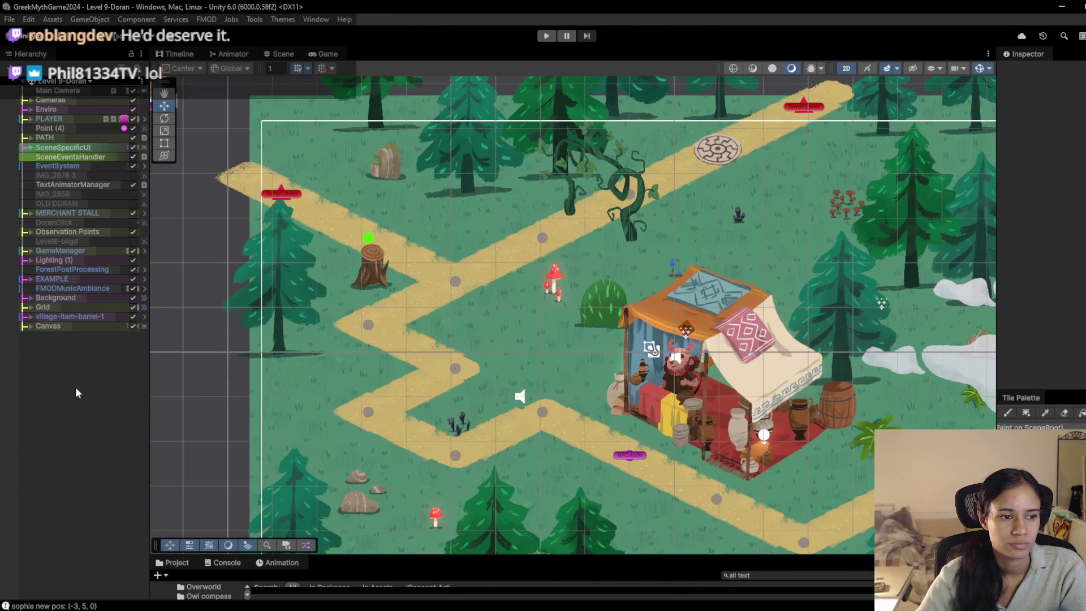
{"action": "key", "text": "ctrl+v"}
{"action": "mouse_move", "coordinate": [400, 328]}
{"action": "left_mouse_down"}
{"action": "mouse_move", "coordinate": [453, 280]}
{"action": "mouse_move", "coordinate": [589, 204]}
{"action": "left_mouse_up"}
{"action": "left_click", "coordinate": [59, 336]}
{"action": "left_click", "coordinate": [63, 345]}
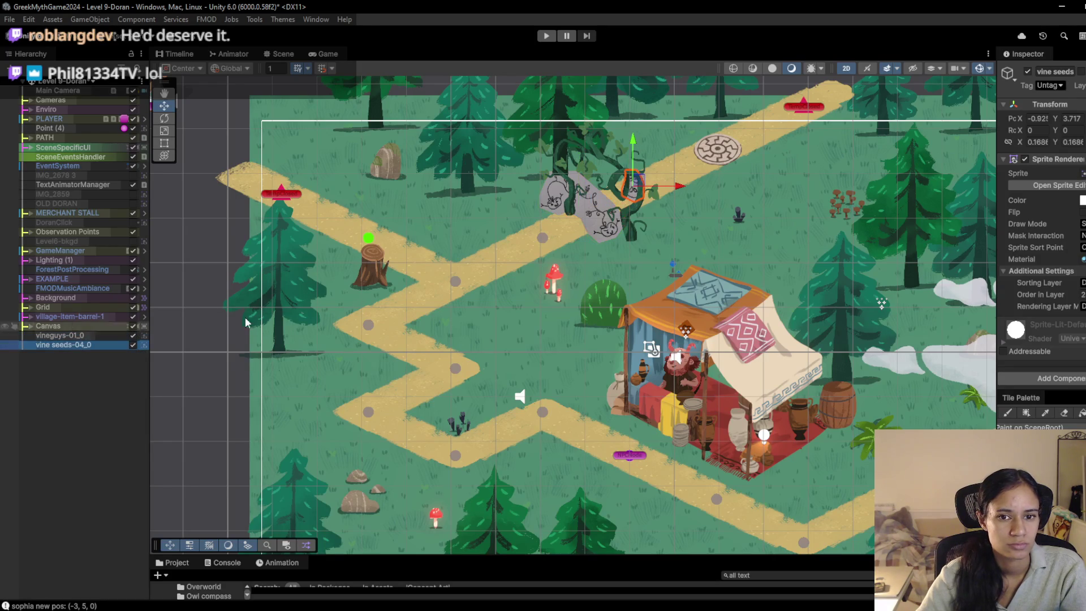
{"action": "left_click_drag", "start_coordinate": [638, 189], "coordinate": [546, 232]}
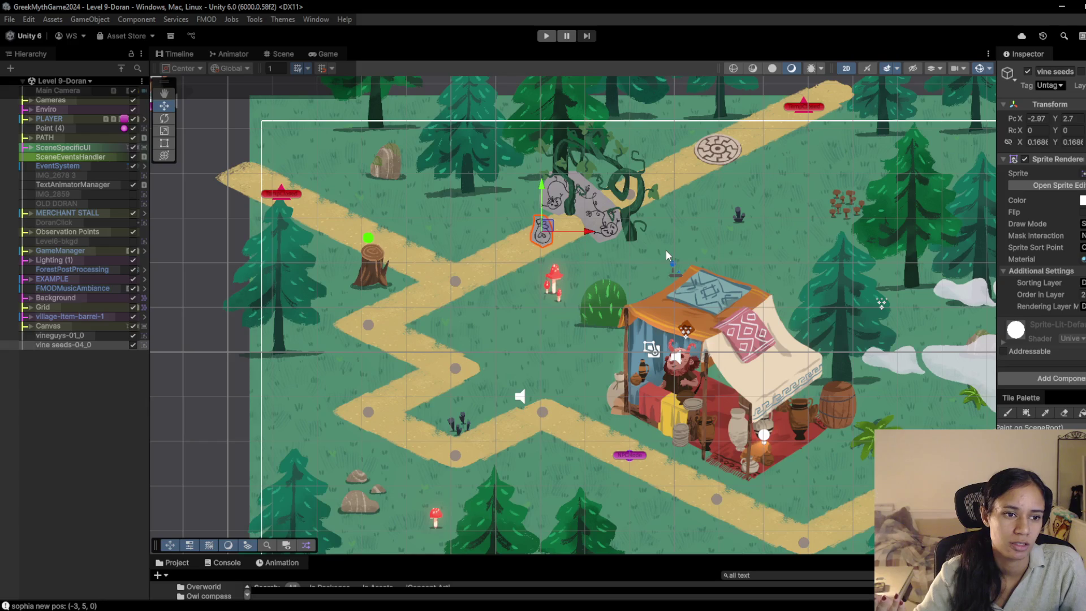
Step: Switch back to the Level 10 scene and pan to show more of the path
{"action": "left_click", "coordinate": [64, 81]}
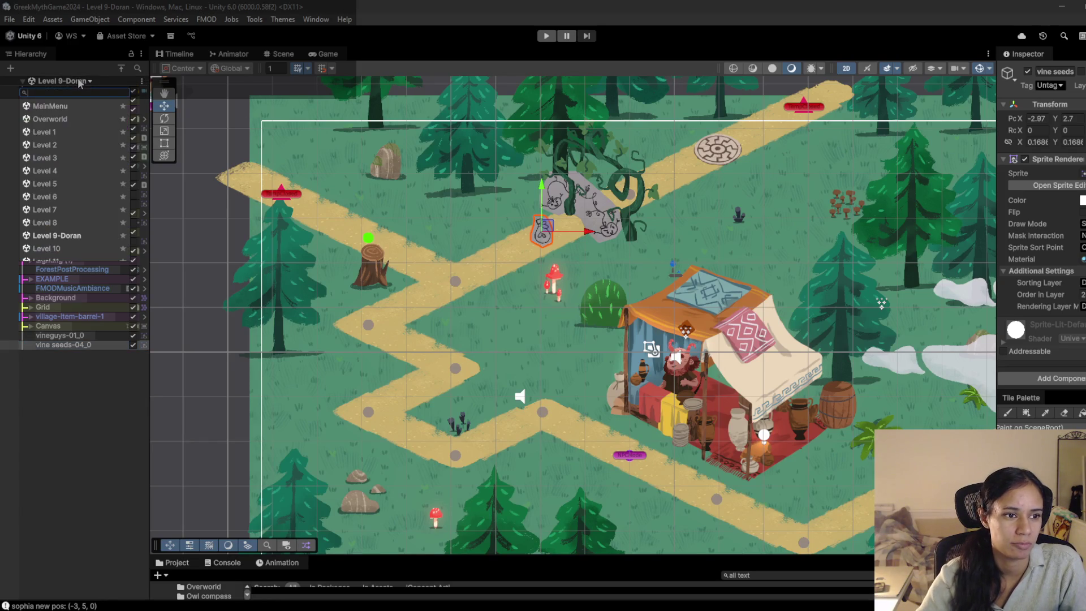
{"action": "left_click", "coordinate": [75, 248]}
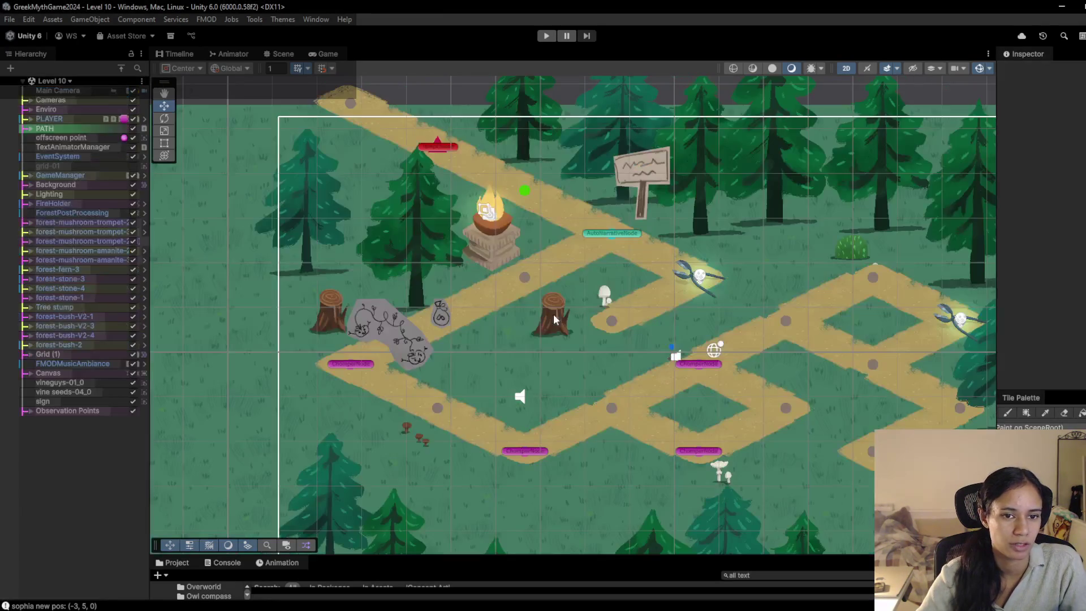
{"action": "left_click_drag", "start_coordinate": [498, 359], "coordinate": [383, 323]}
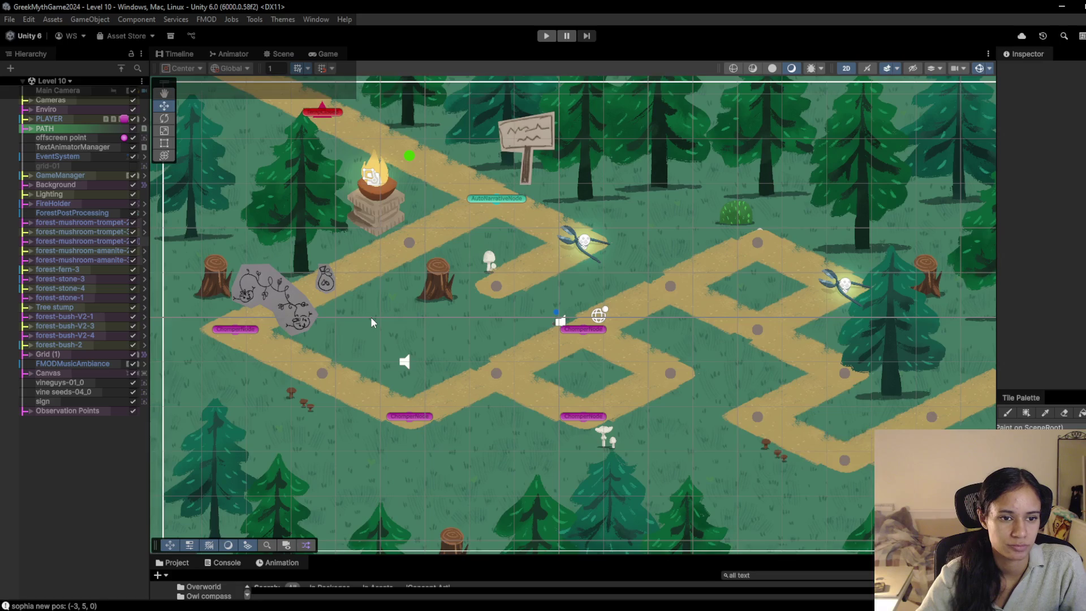
{"action": "left_click", "coordinate": [52, 81]}
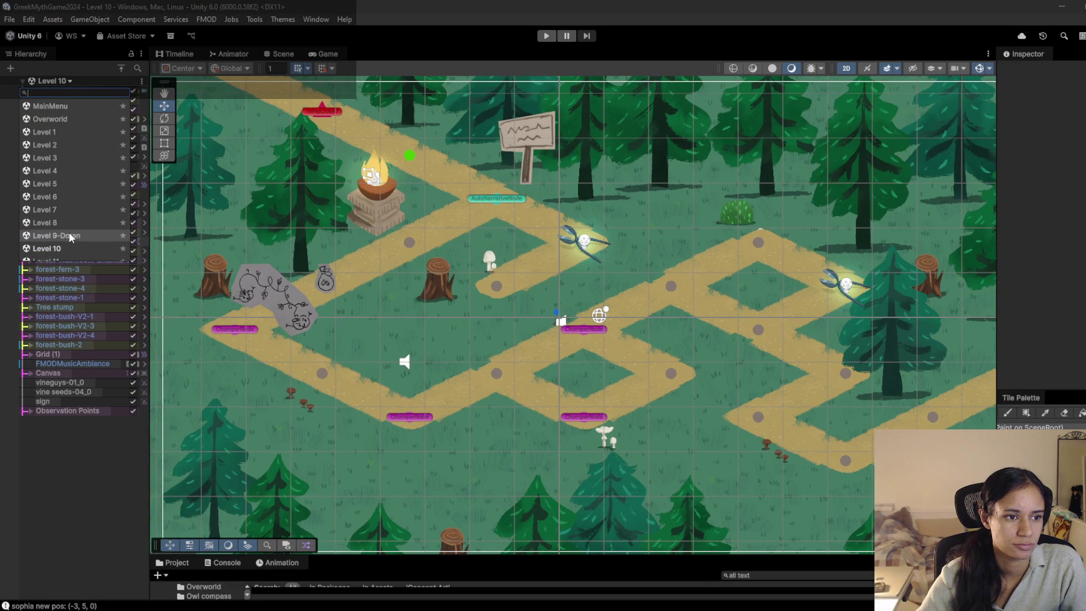
Step: Load Level 12 - Athena Temple and look around its temple path maze
{"action": "scroll", "coordinate": [68, 234], "scroll_direction": "down", "scroll_amount": 2}
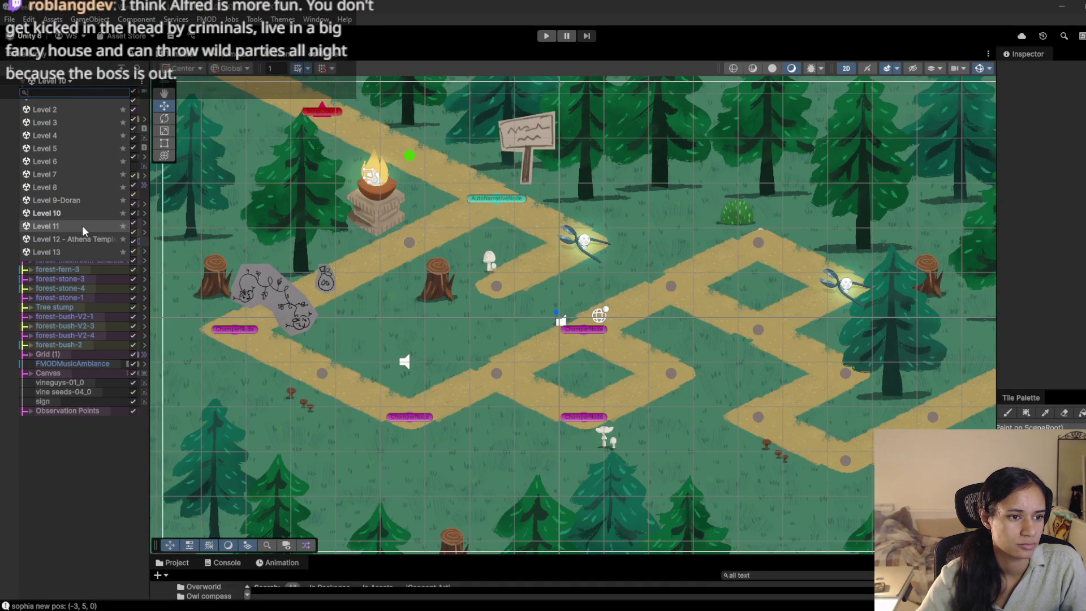
{"action": "scroll", "coordinate": [83, 225], "scroll_direction": "down", "scroll_amount": 2}
{"action": "left_click", "coordinate": [68, 203]}
{"action": "mouse_move", "coordinate": [797, 373]}
{"action": "left_mouse_down"}
{"action": "mouse_move", "coordinate": [952, 552]}
{"action": "mouse_move", "coordinate": [571, 232]}
{"action": "mouse_move", "coordinate": [542, 369]}
{"action": "left_mouse_up"}
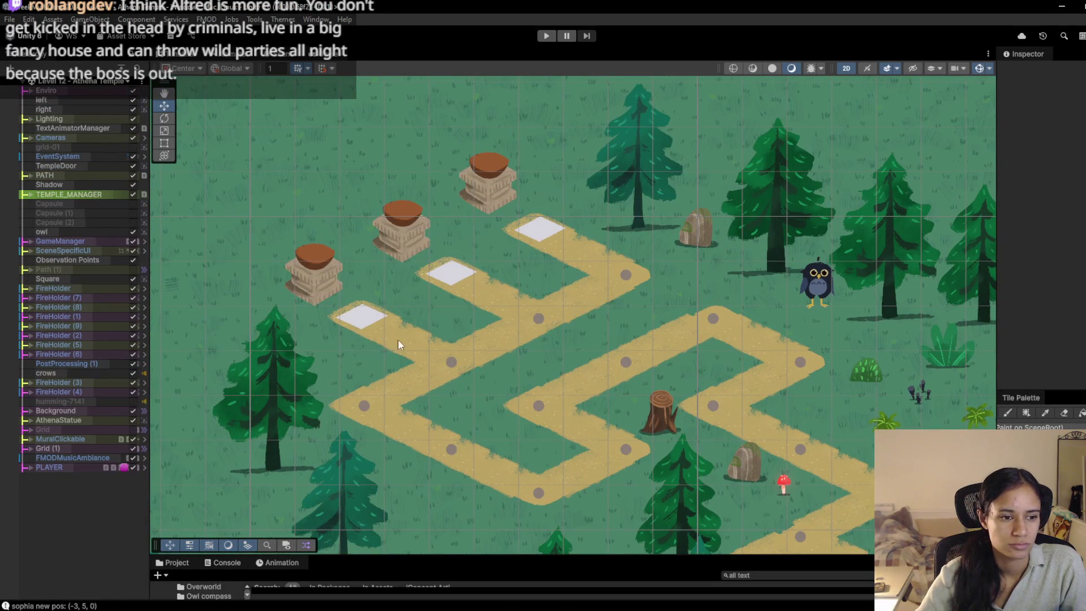
{"action": "scroll", "coordinate": [434, 305], "scroll_direction": "up", "scroll_amount": 1}
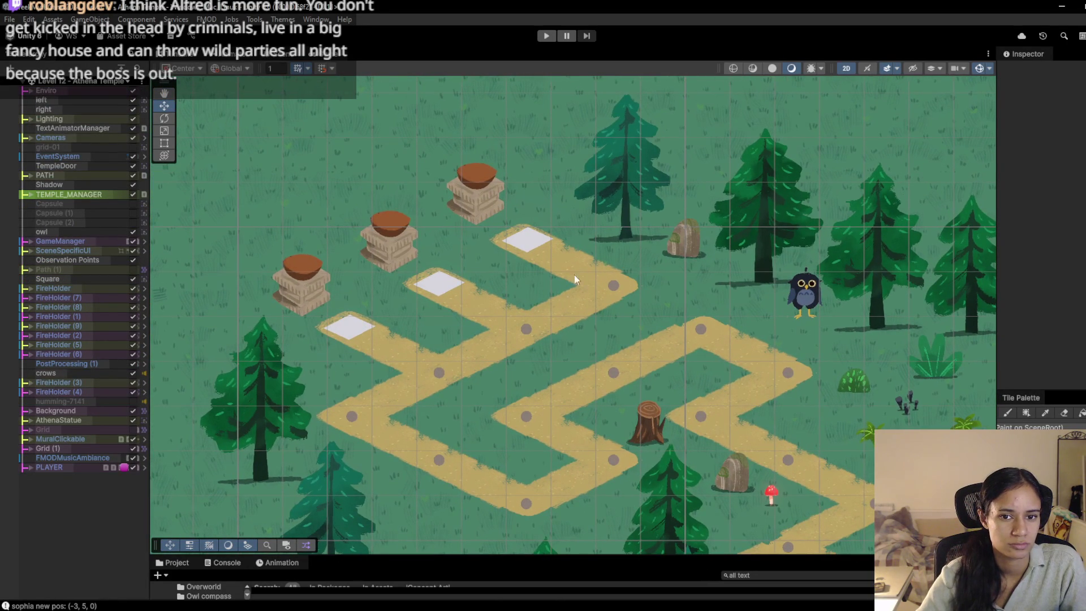
{"action": "left_click_drag", "start_coordinate": [567, 280], "coordinate": [462, 277]}
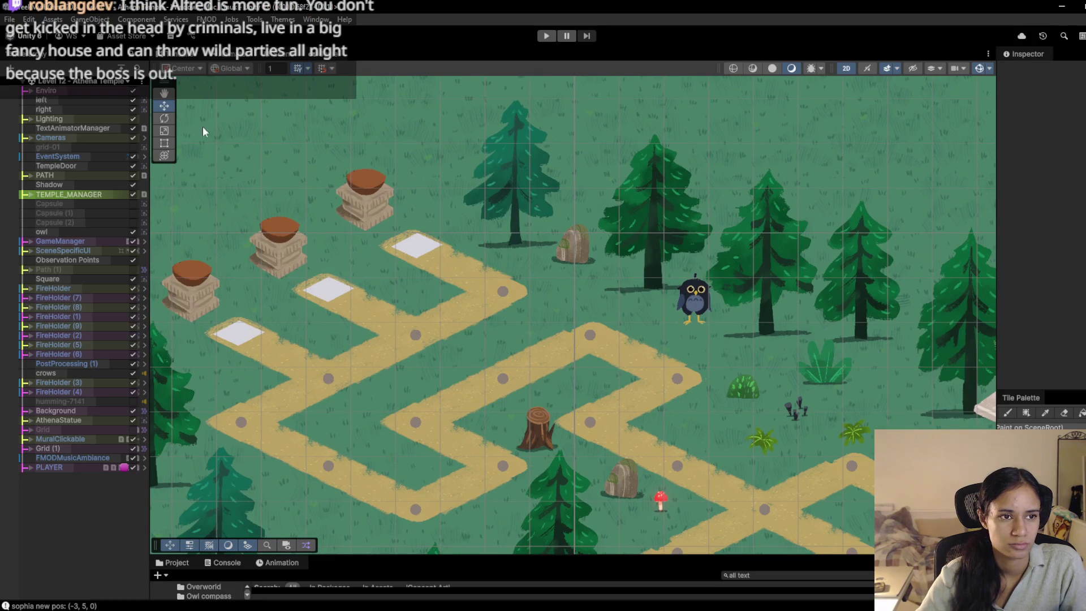
Step: Copy the sign from Level 10, then return to Level 12 and frame the Athena statue
{"action": "left_click", "coordinate": [85, 81]}
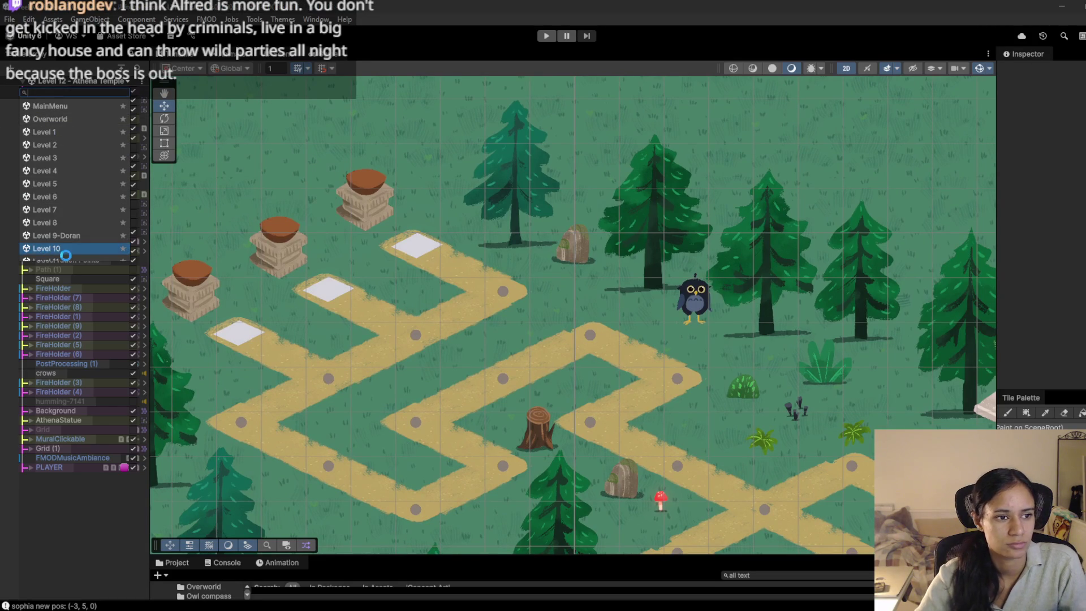
{"action": "left_click", "coordinate": [56, 249]}
{"action": "left_click", "coordinate": [60, 401]}
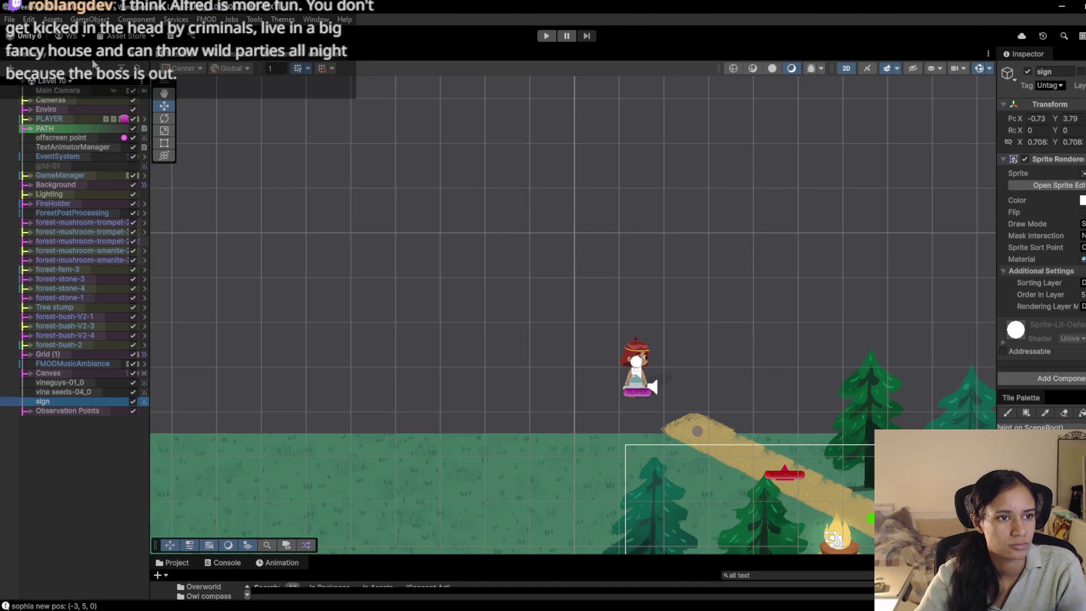
{"action": "left_click", "coordinate": [57, 81]}
{"action": "scroll", "coordinate": [64, 255], "scroll_direction": "down", "scroll_amount": 2}
{"action": "left_click", "coordinate": [67, 240]}
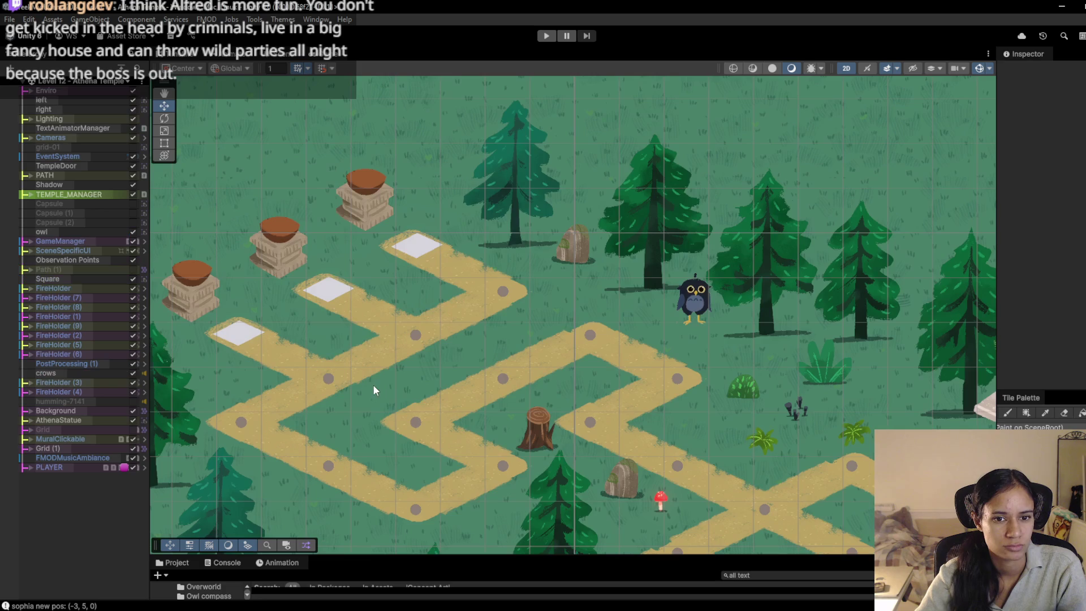
{"action": "mouse_move", "coordinate": [373, 390]}
{"action": "left_mouse_down"}
{"action": "mouse_move", "coordinate": [477, 199]}
{"action": "mouse_move", "coordinate": [497, 135]}
{"action": "mouse_move", "coordinate": [505, 321]}
{"action": "left_mouse_up"}
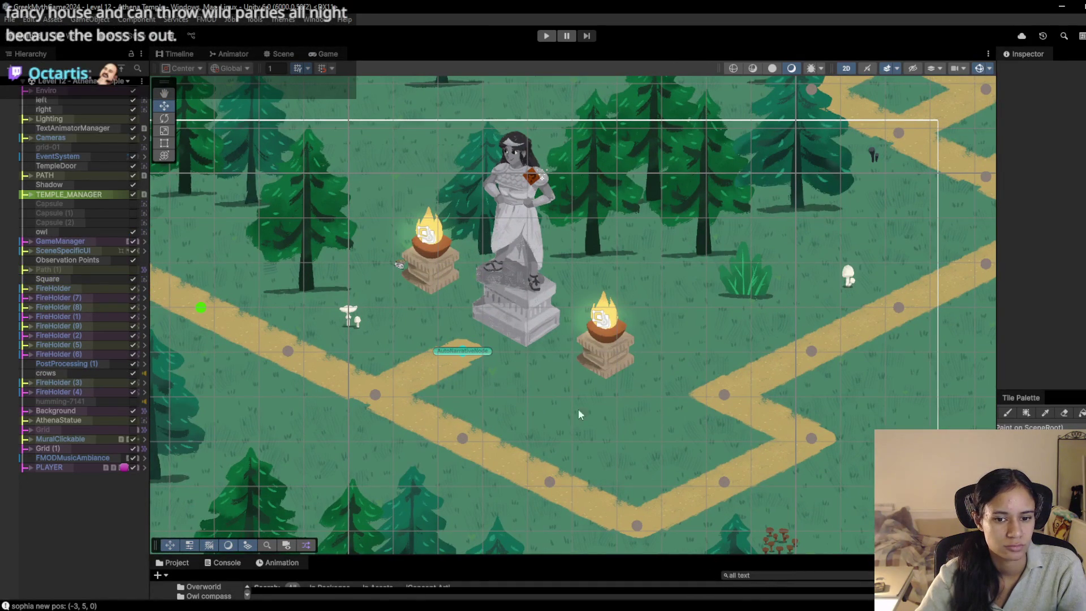
Step: Paste the sign beside the statue's right fire pedestal and play-test the level
{"action": "key", "text": "ctrl+v"}
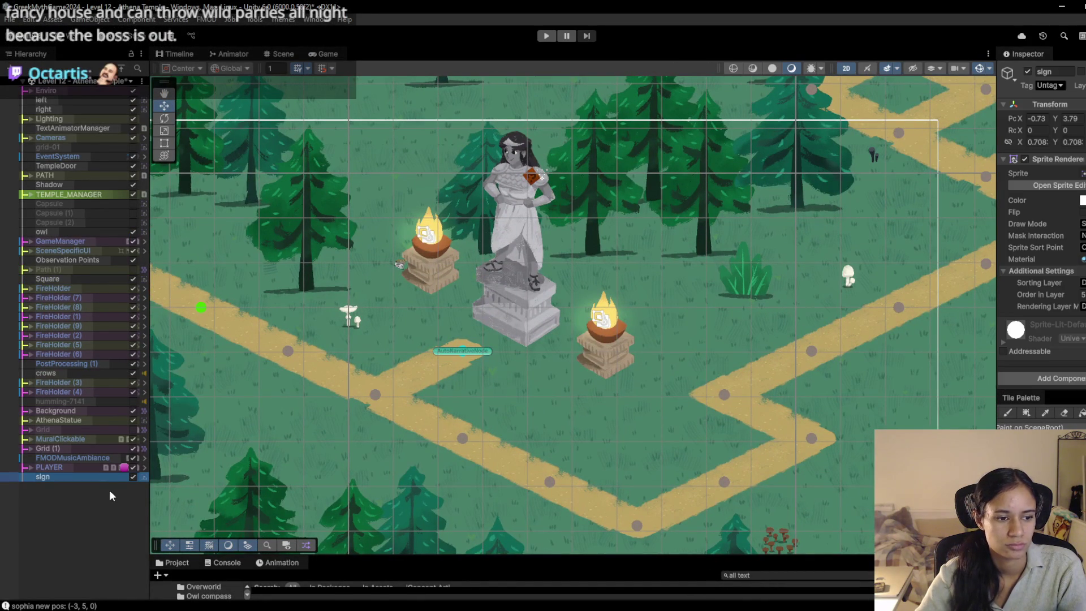
{"action": "double_click", "coordinate": [114, 476]}
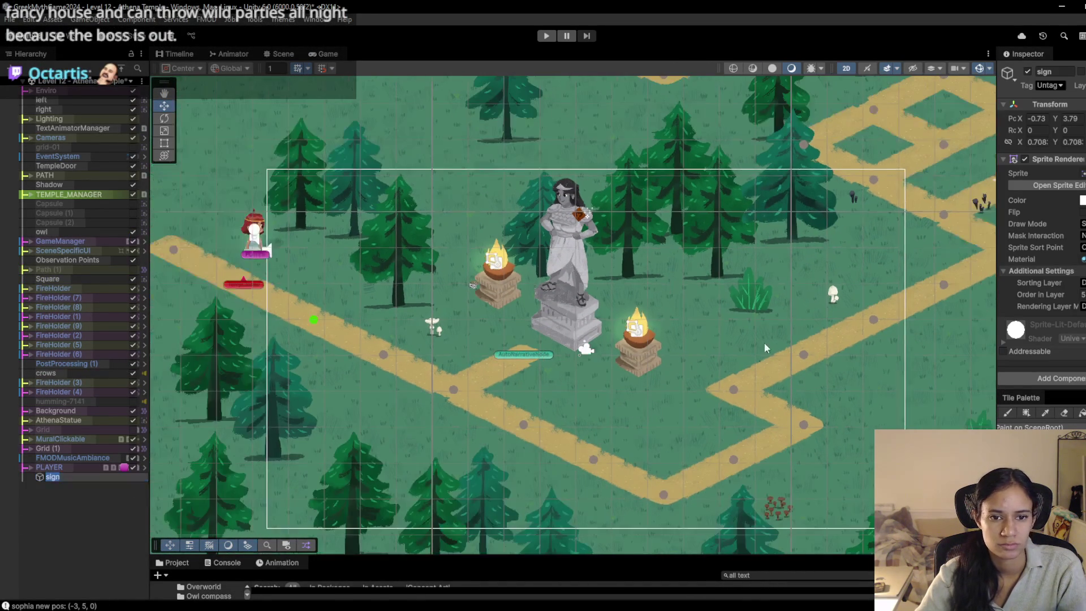
{"action": "scroll", "coordinate": [760, 222], "scroll_direction": "down", "scroll_amount": 3}
{"action": "scroll", "coordinate": [823, 134], "scroll_direction": "up", "scroll_amount": 3}
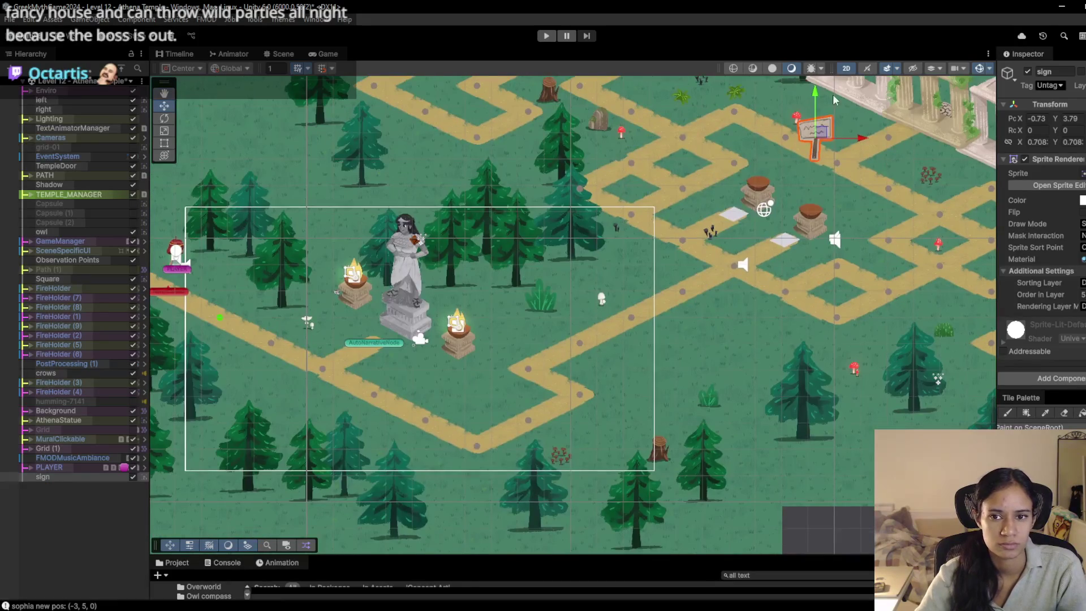
{"action": "mouse_move", "coordinate": [823, 134]}
{"action": "left_mouse_down"}
{"action": "mouse_move", "coordinate": [512, 334]}
{"action": "mouse_move", "coordinate": [521, 325]}
{"action": "left_mouse_up"}
{"action": "scroll", "coordinate": [484, 380], "scroll_direction": "up", "scroll_amount": 2}
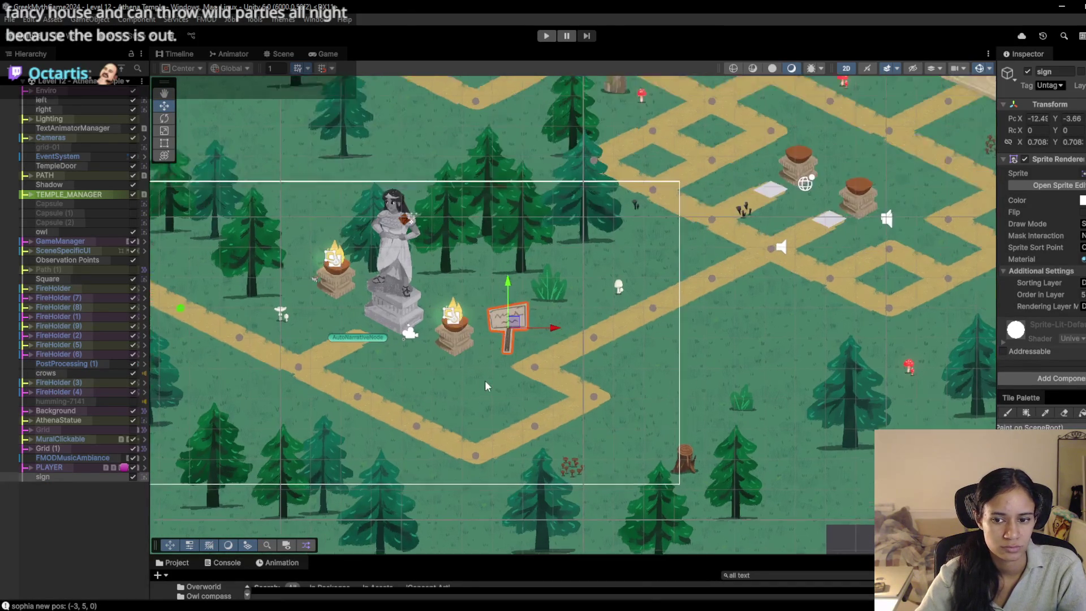
{"action": "scroll", "coordinate": [485, 384], "scroll_direction": "up", "scroll_amount": 1}
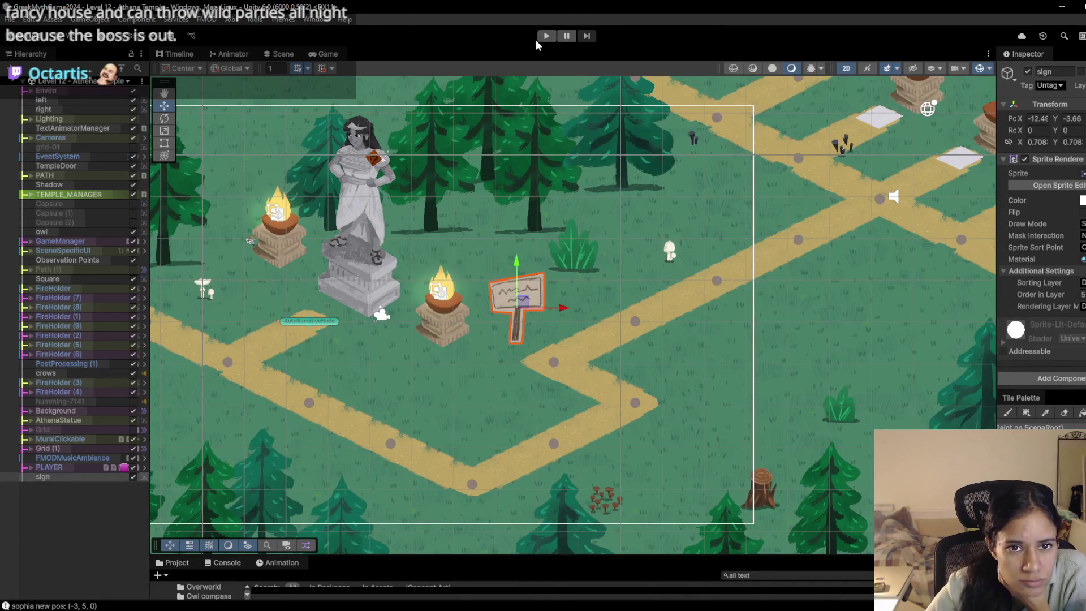
{"action": "left_click", "coordinate": [547, 37]}
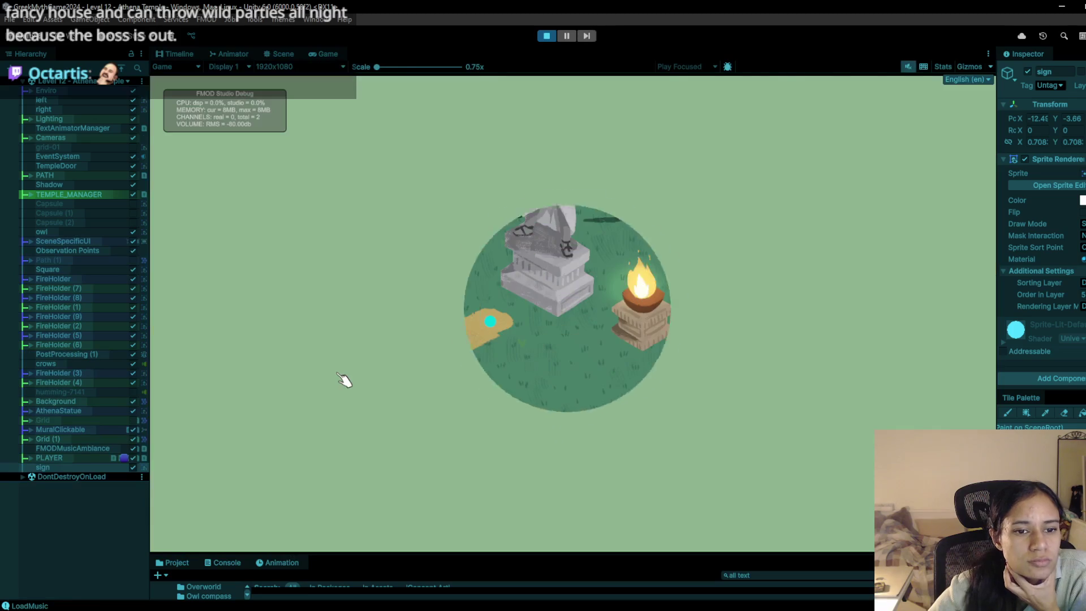
Step: Walk the character up-right along the path and back down-left in the running level
{"action": "left_click", "coordinate": [339, 357]}
{"action": "left_click", "coordinate": [371, 363]}
{"action": "left_click", "coordinate": [577, 451]}
{"action": "left_click", "coordinate": [671, 514]}
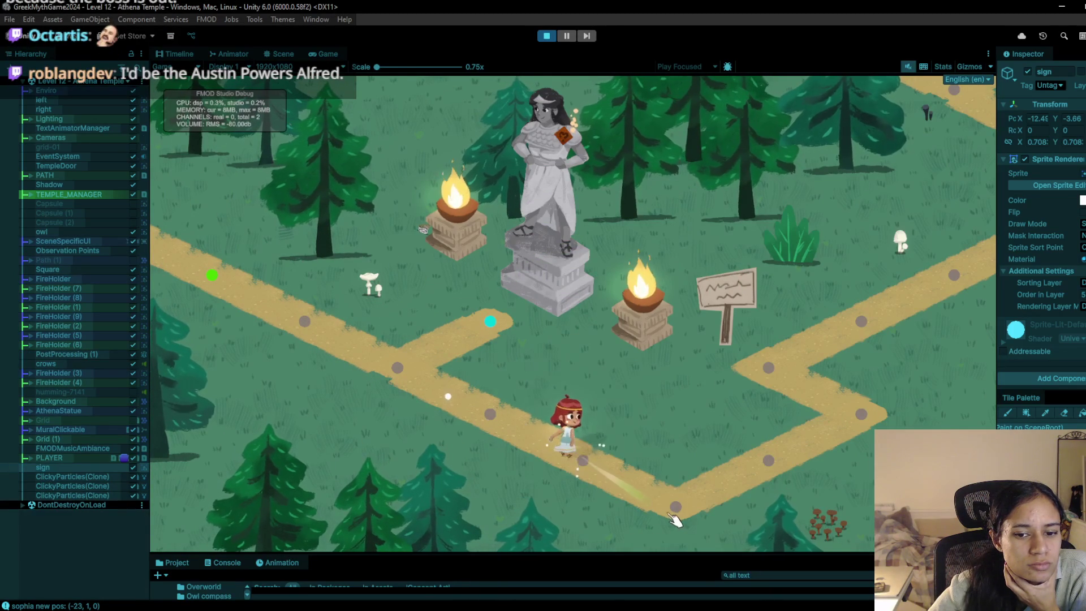
{"action": "left_click", "coordinate": [769, 461]}
{"action": "left_click", "coordinate": [863, 414]}
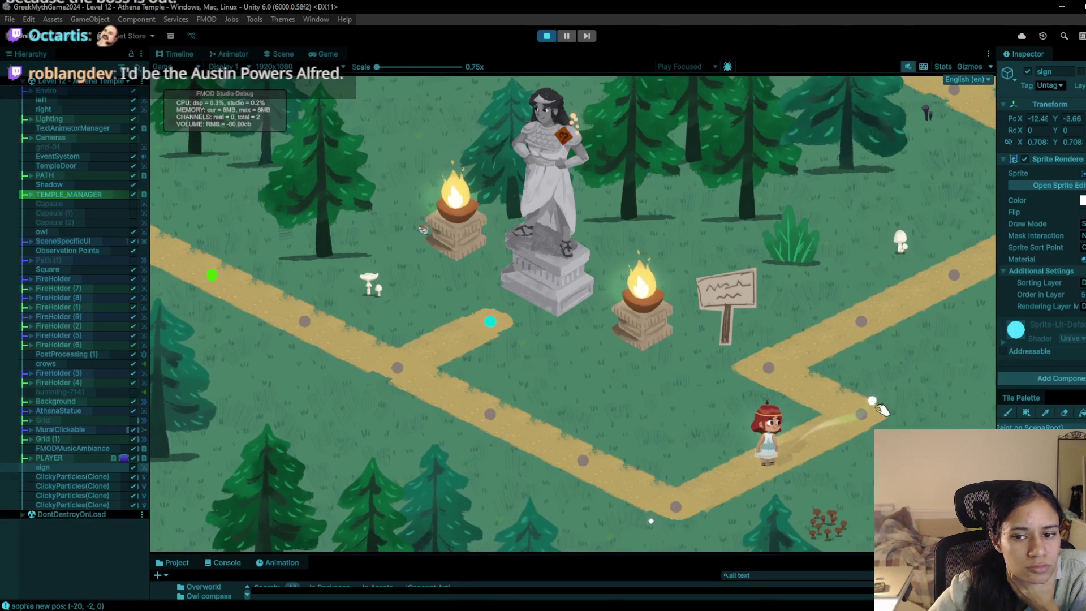
{"action": "left_click", "coordinate": [865, 331]}
{"action": "left_click", "coordinate": [968, 267]}
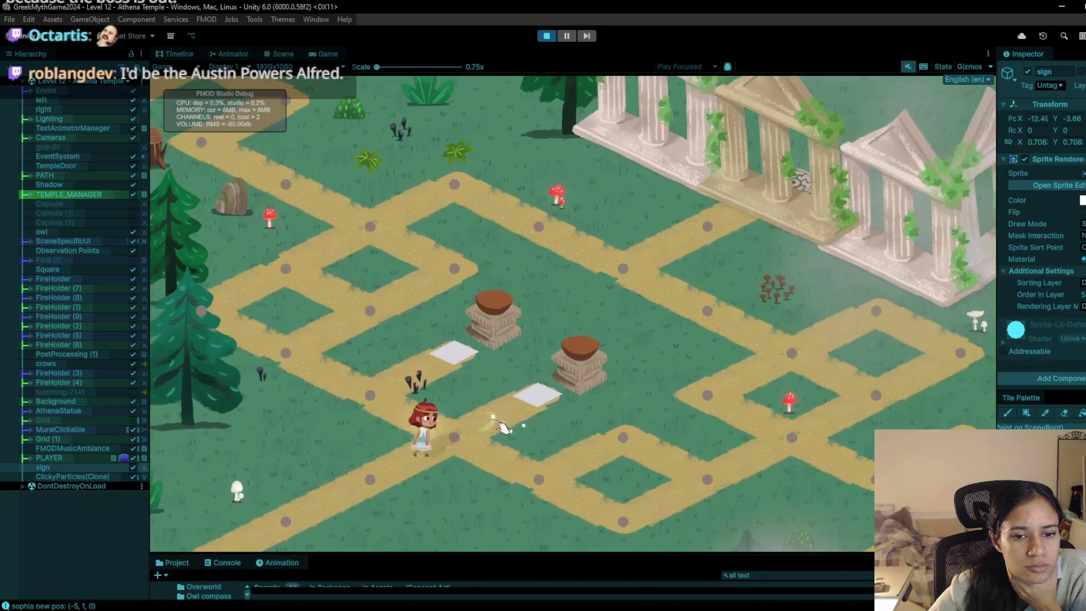
{"action": "left_click", "coordinate": [331, 466]}
{"action": "left_click", "coordinate": [286, 502]}
{"action": "left_click", "coordinate": [233, 546]}
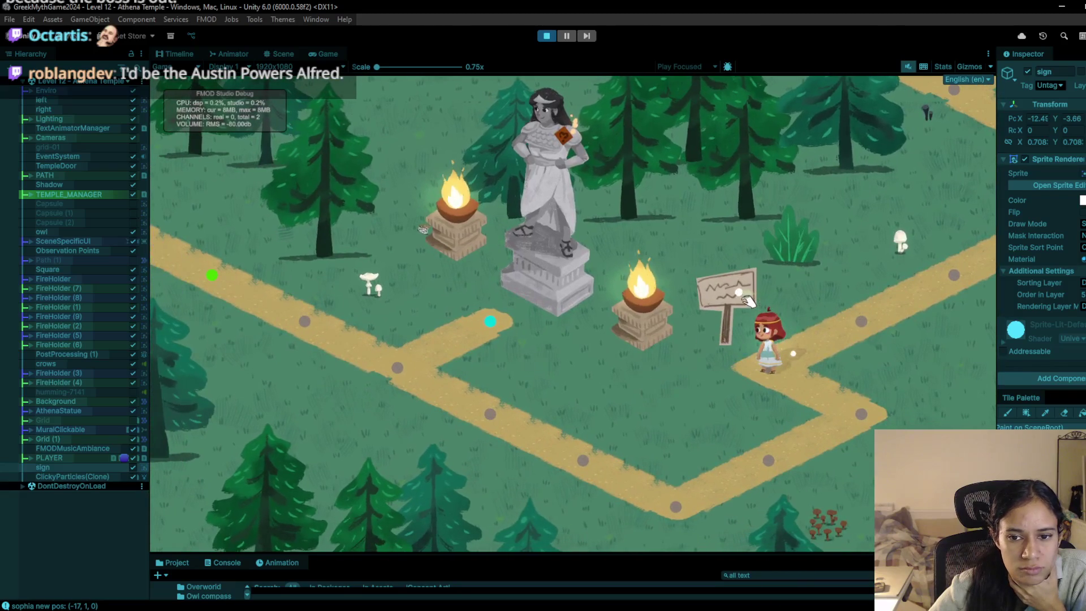
Step: Click the new signpost twice and the observation point to test their interaction
{"action": "left_click", "coordinate": [742, 295]}
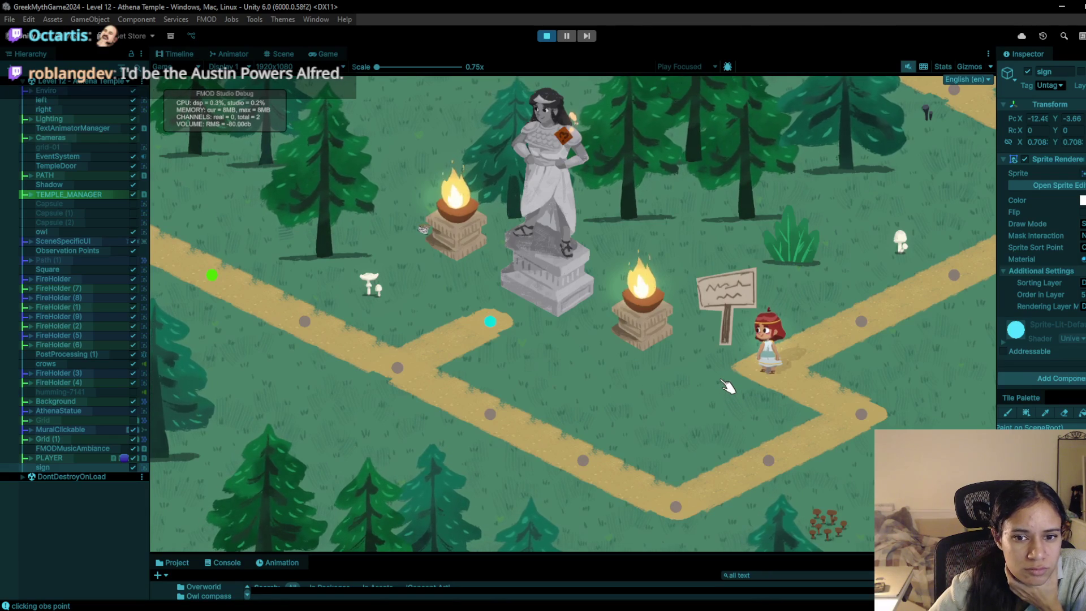
{"action": "left_click", "coordinate": [883, 304]}
{"action": "left_click", "coordinate": [764, 361]}
{"action": "left_click", "coordinate": [741, 304]}
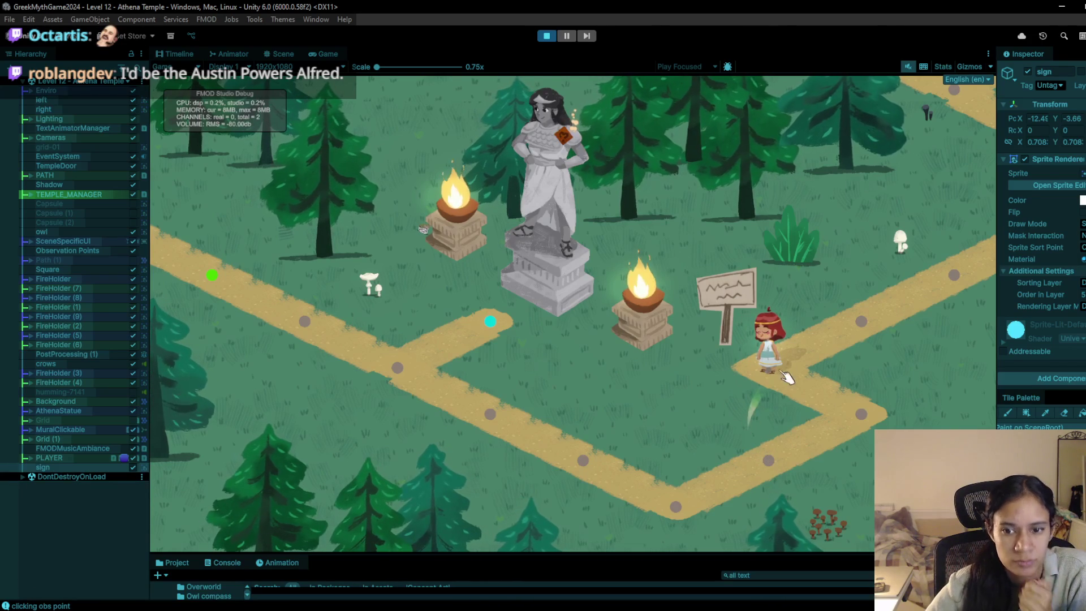
{"action": "left_click", "coordinate": [818, 329]}
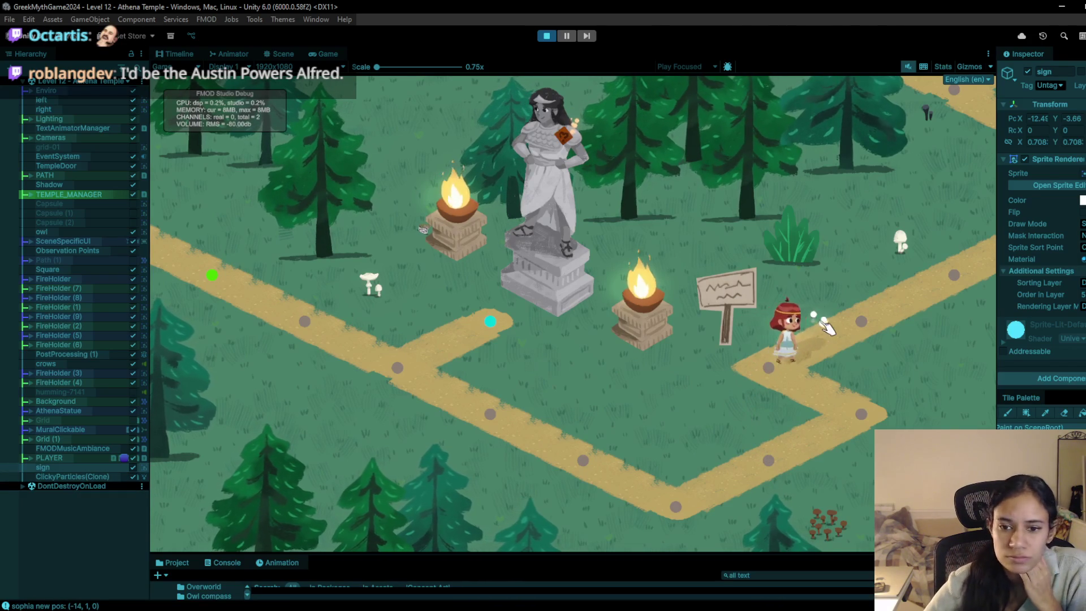
{"action": "left_click", "coordinate": [922, 286]}
{"action": "left_click", "coordinate": [994, 244]}
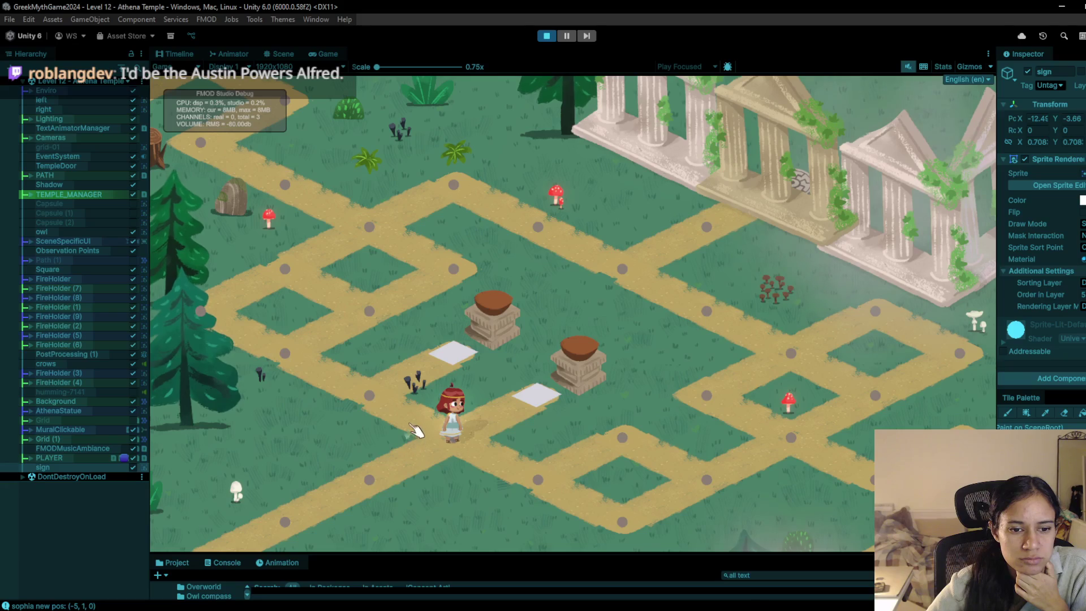
Step: Walk up to the top-left path, stop the play-test, and recentre the sign and statue
{"action": "left_click", "coordinate": [382, 405]}
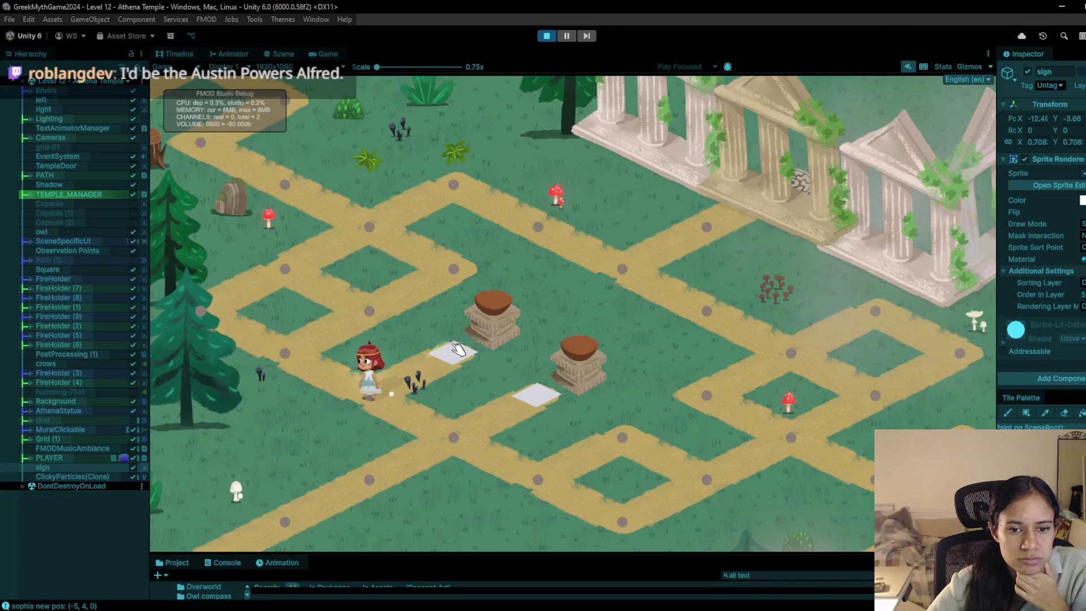
{"action": "left_click", "coordinate": [313, 380]}
{"action": "left_click", "coordinate": [365, 334]}
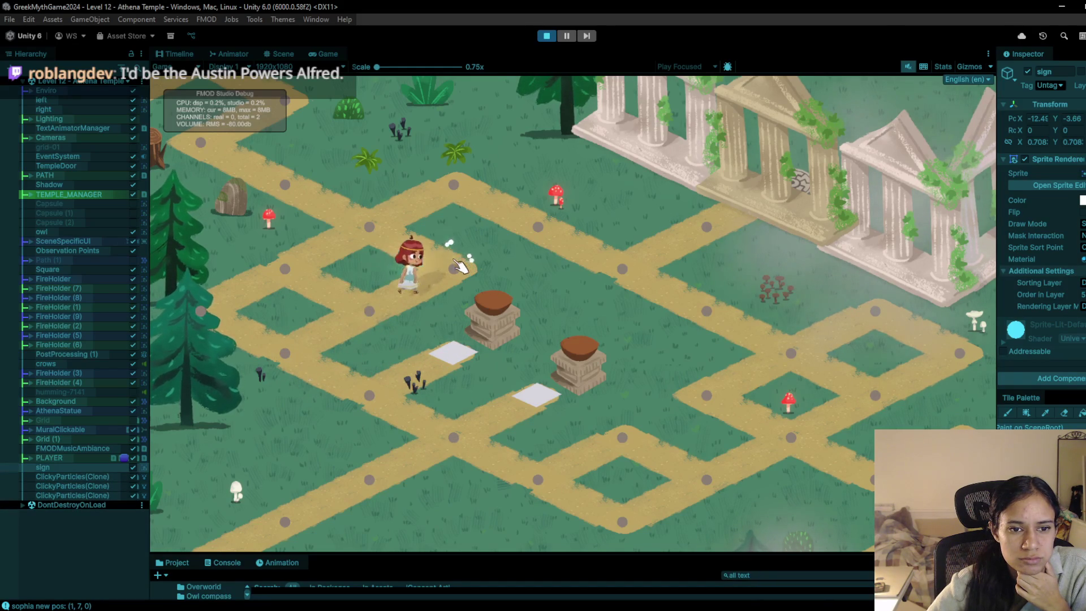
{"action": "left_click", "coordinate": [290, 185]}
{"action": "left_click", "coordinate": [547, 36]}
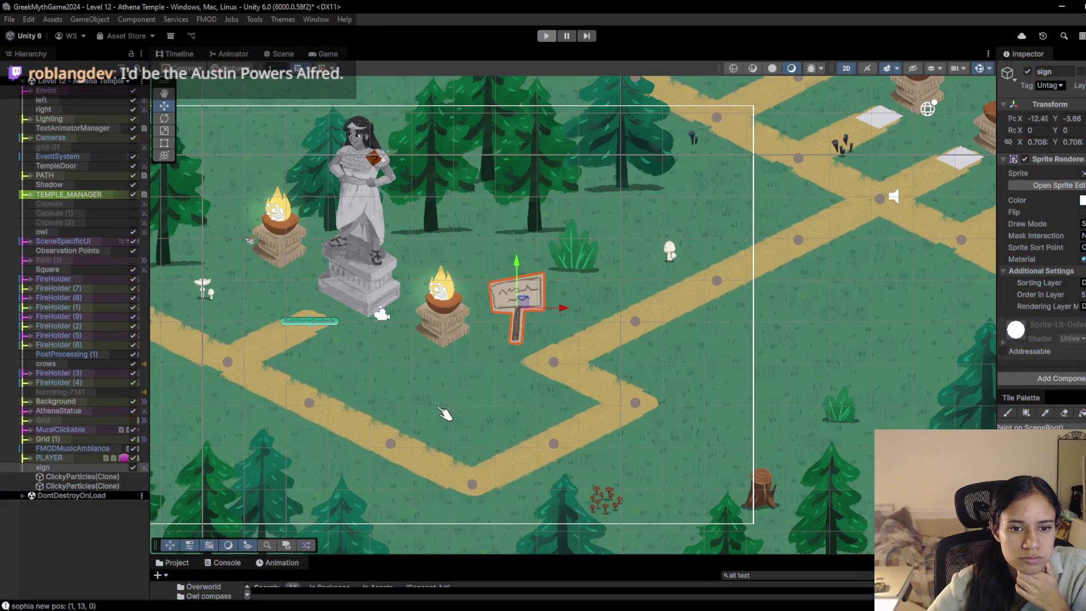
{"action": "left_click_drag", "start_coordinate": [444, 413], "coordinate": [468, 344]}
{"action": "scroll", "coordinate": [591, 391], "scroll_direction": "up", "scroll_amount": 2}
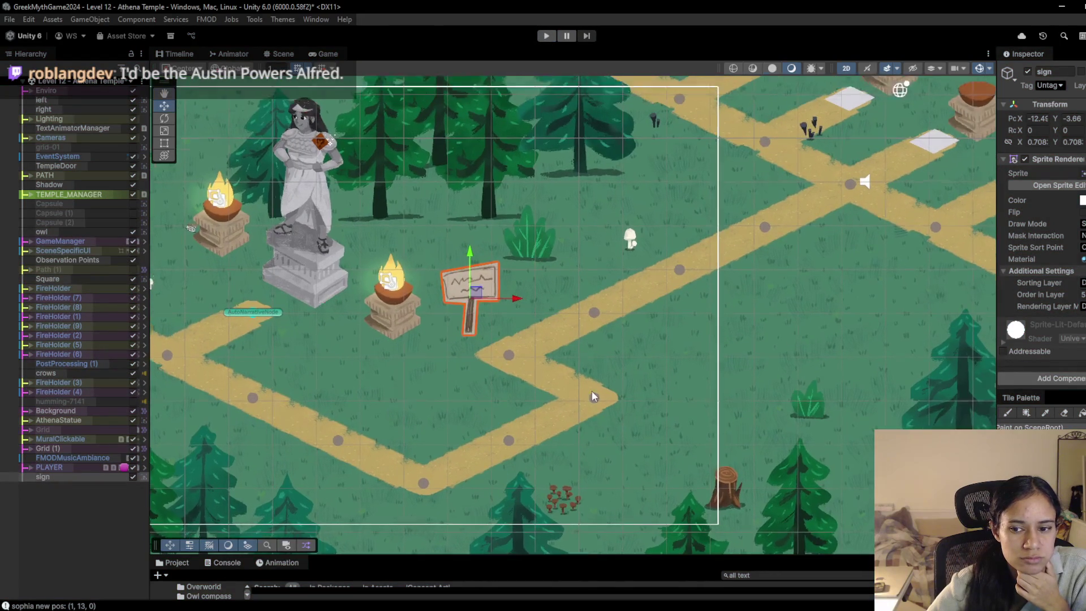
Step: Paint an AutoNarrativeNode tile on SpecialPointsTilemap near the sign and delete the Observation Points object
{"action": "key", "text": "b"}
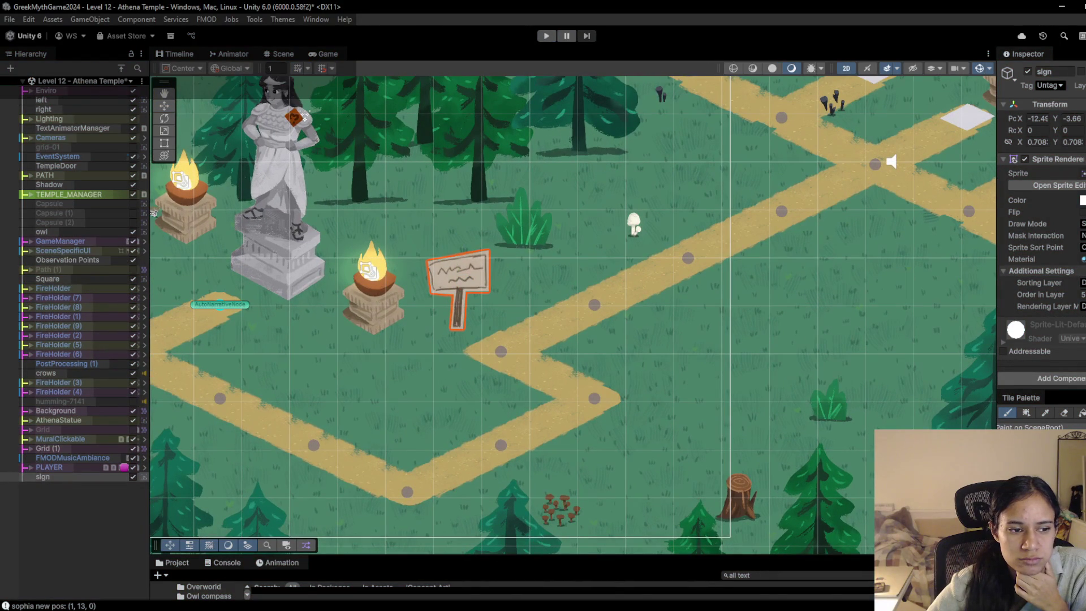
{"action": "left_click", "coordinate": [25, 448]}
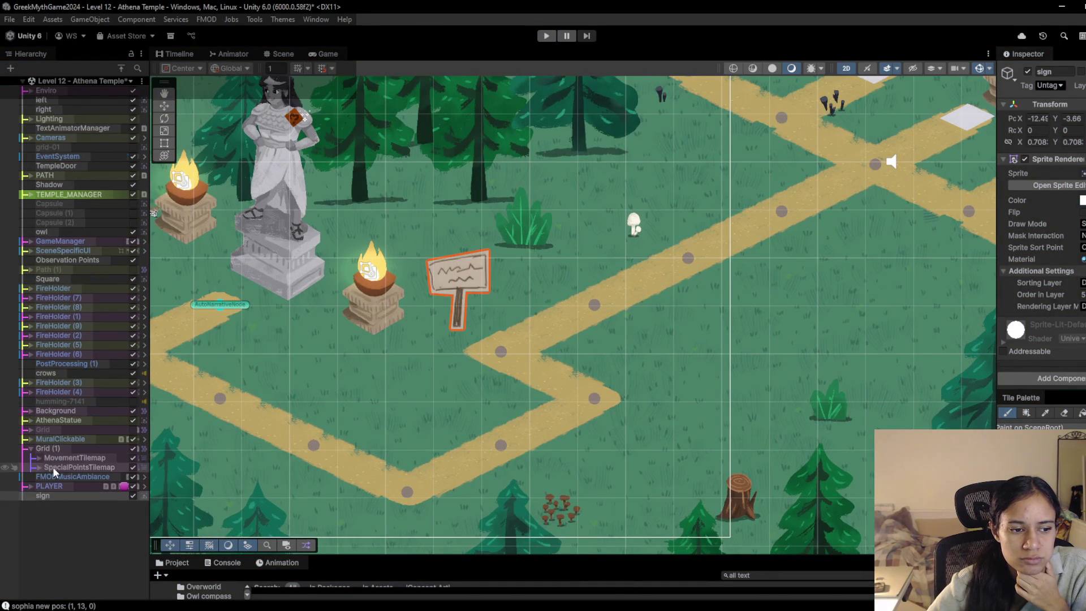
{"action": "left_click", "coordinate": [79, 468]}
{"action": "left_click", "coordinate": [500, 351]}
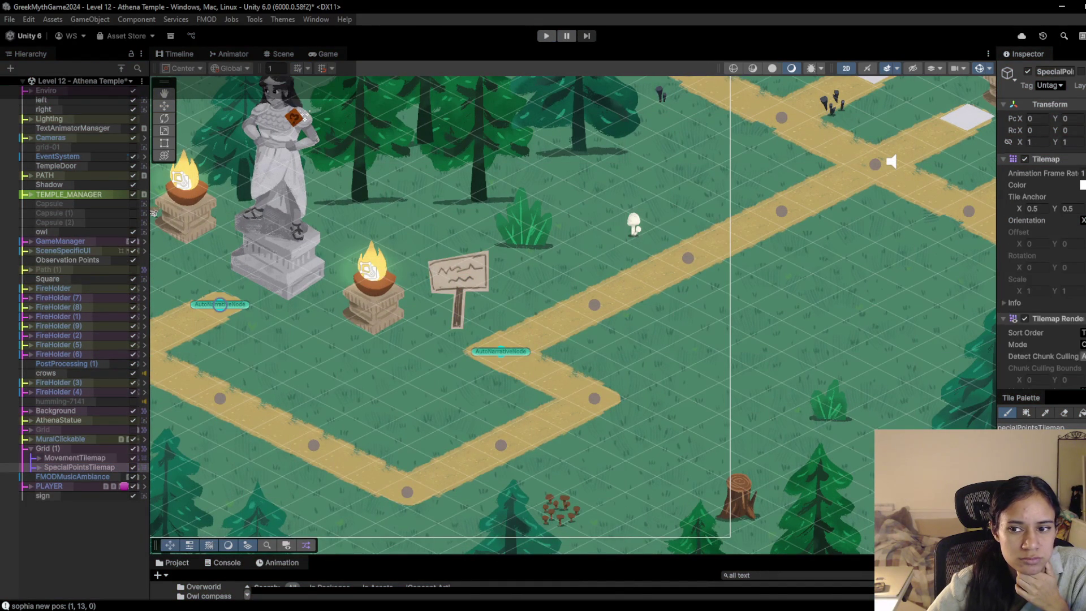
{"action": "scroll", "coordinate": [1041, 226], "scroll_direction": "down", "scroll_amount": 3}
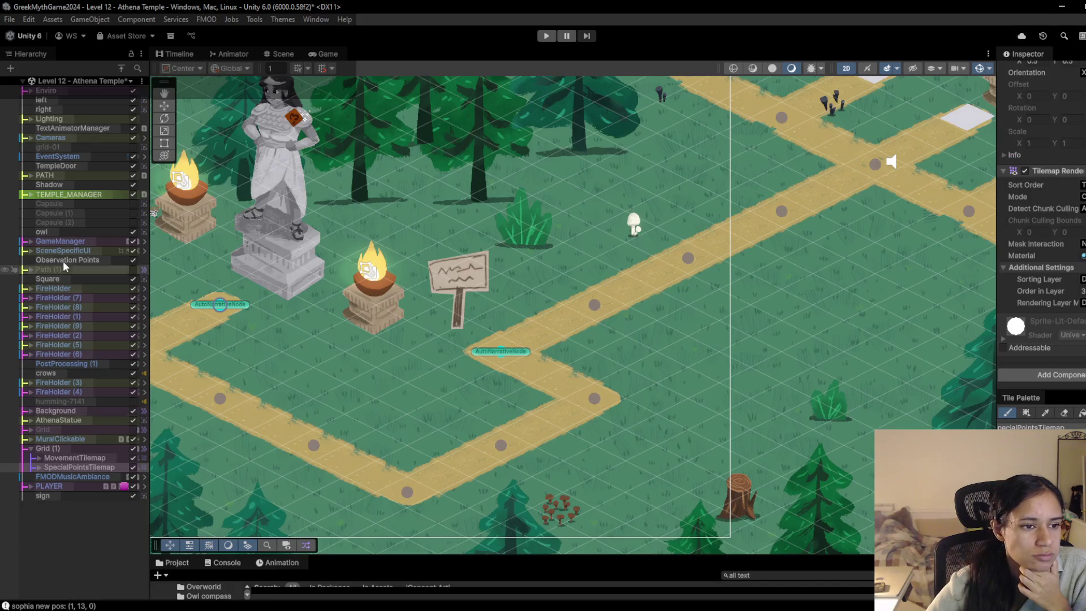
{"action": "left_click", "coordinate": [48, 261]}
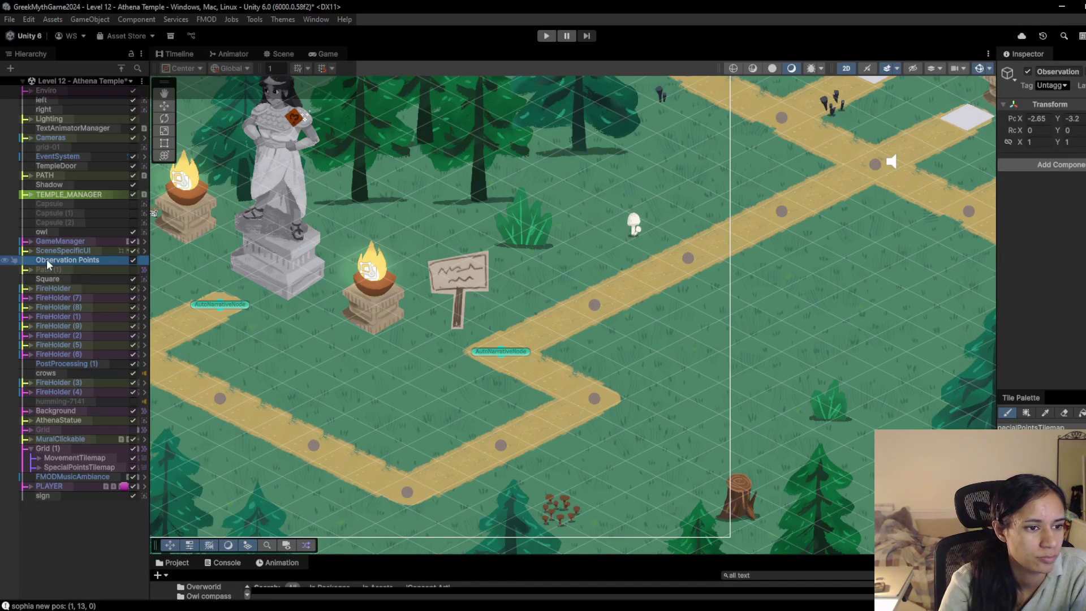
{"action": "key", "text": "Delete"}
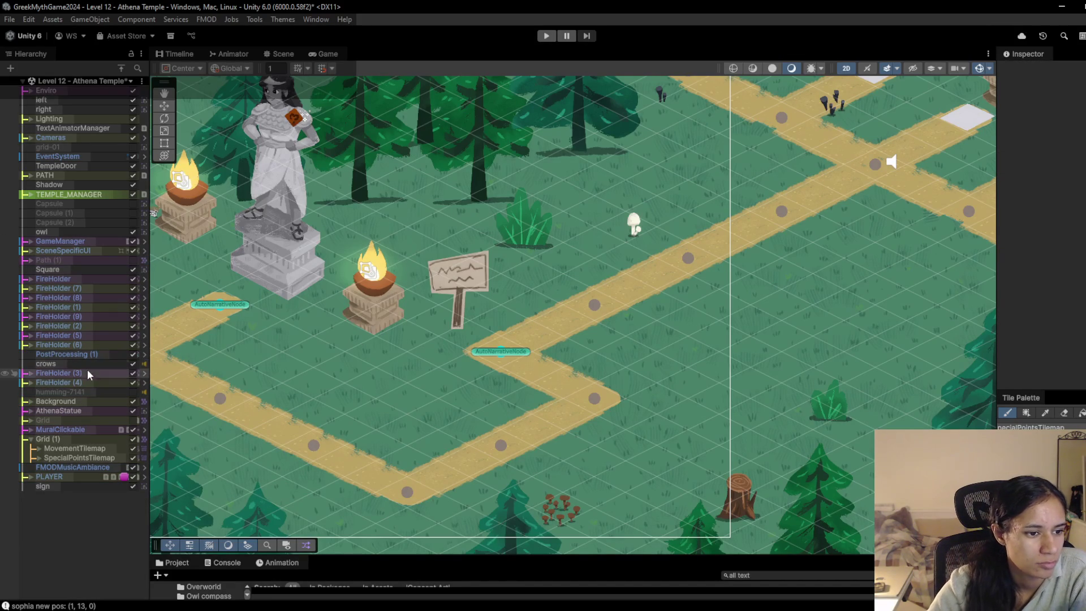
Step: Select the Athena statue and step through SceneSpecificUI and DialogueLocalHandling to the Athena observation point
{"action": "left_click", "coordinate": [31, 412]}
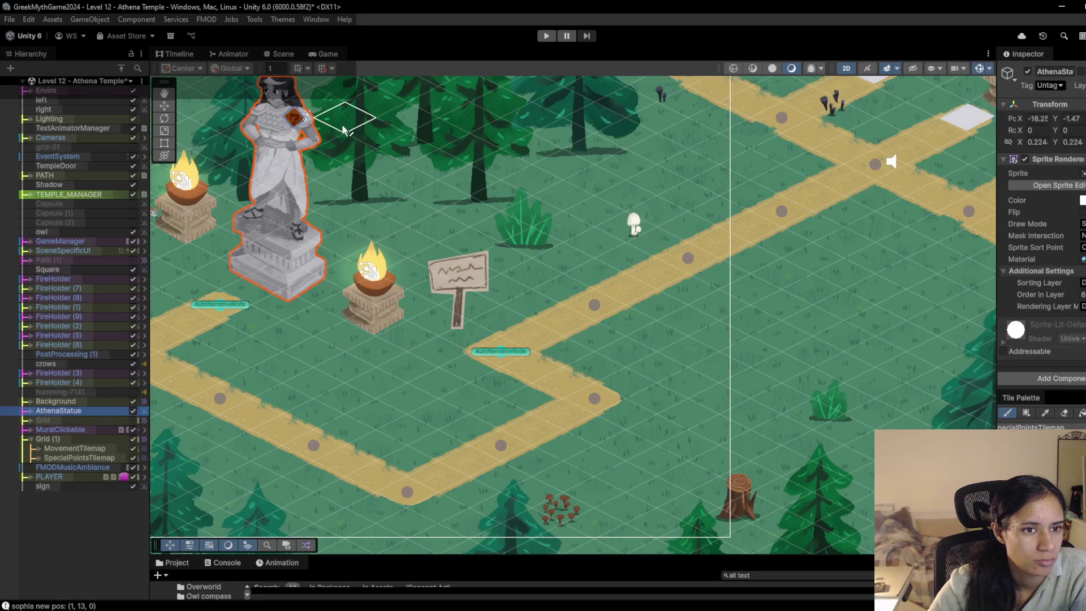
{"action": "left_click", "coordinate": [164, 106]}
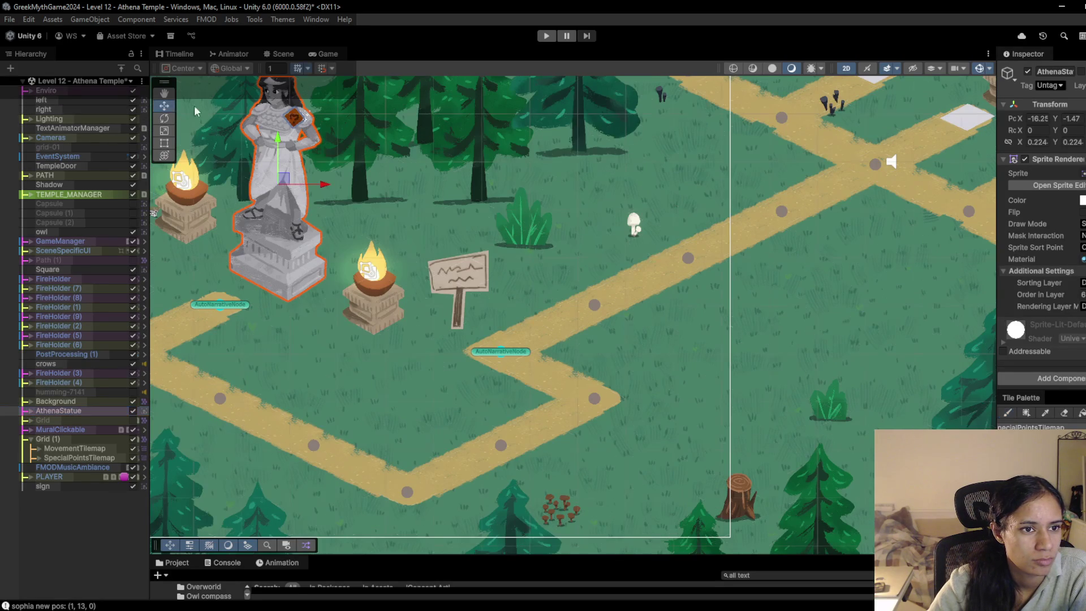
{"action": "left_click", "coordinate": [295, 120]}
{"action": "left_click", "coordinate": [298, 124]}
{"action": "left_click", "coordinate": [299, 123]}
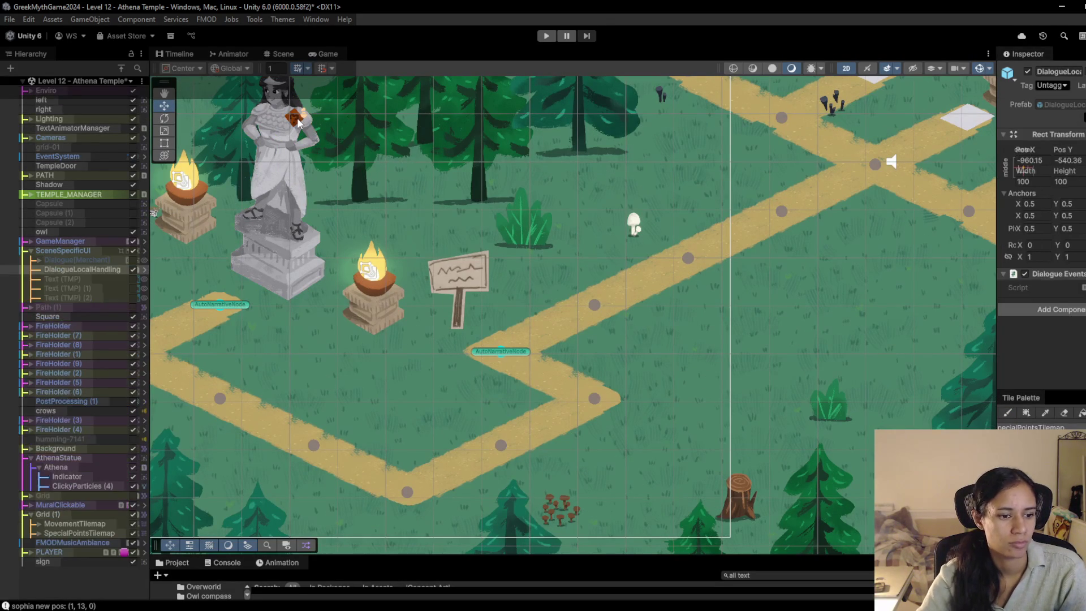
{"action": "left_click", "coordinate": [303, 121]}
{"action": "left_click", "coordinate": [76, 468]}
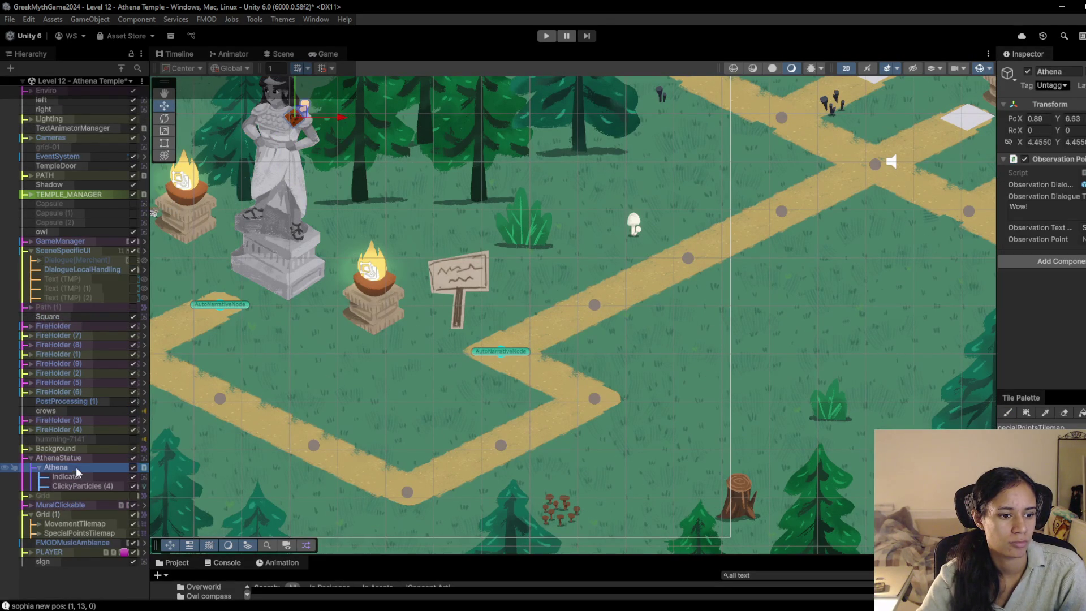
{"action": "left_click", "coordinate": [59, 457]}
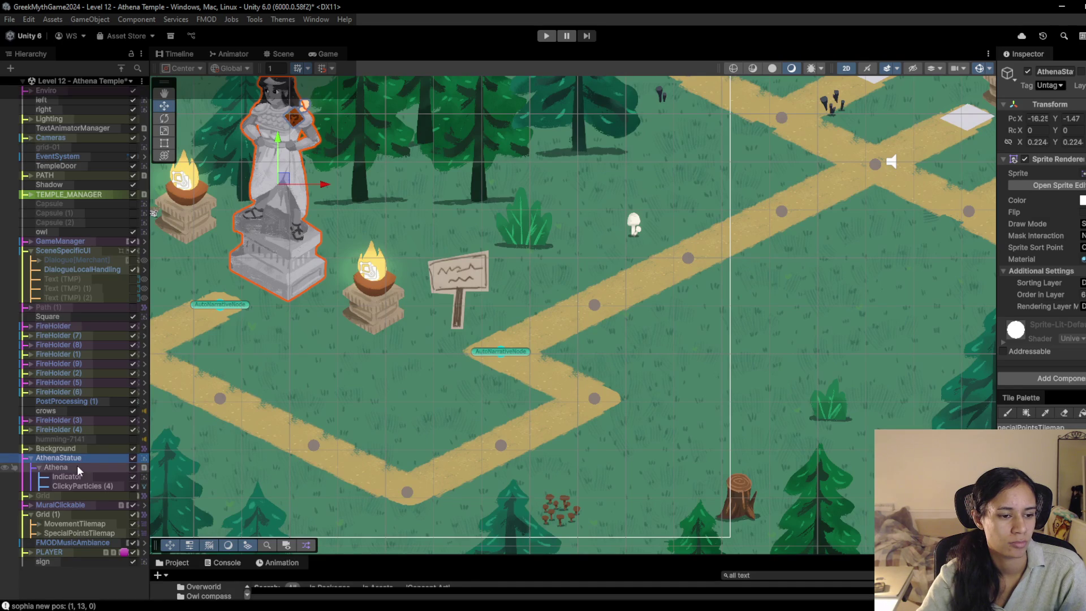
{"action": "left_click", "coordinate": [78, 470]}
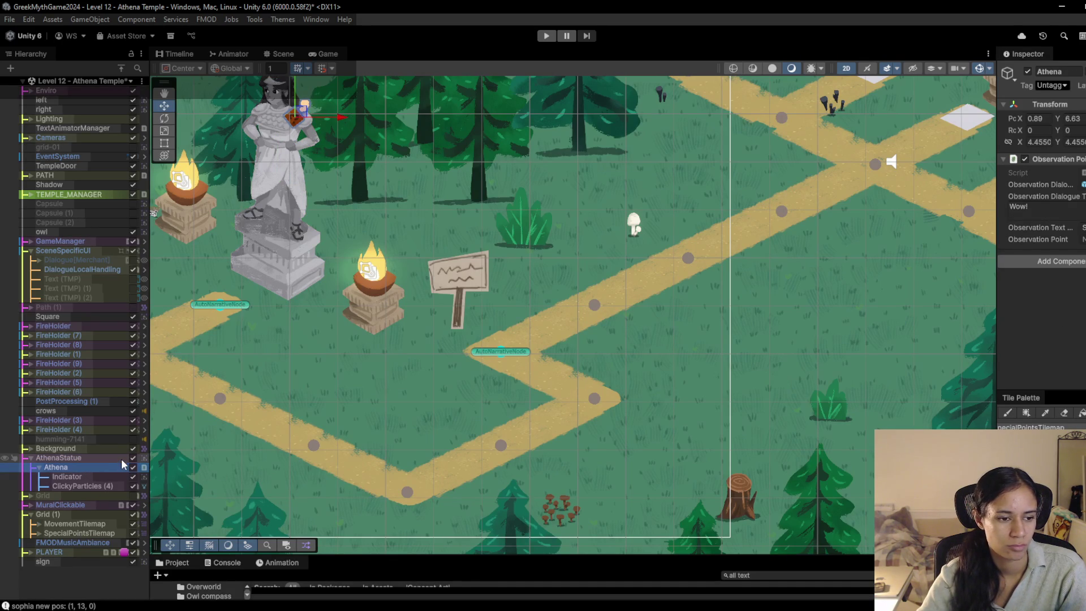
Step: Duplicate the Athena observation point as Athena (1), edit its observation text key, then switch to Chrome
{"action": "key", "text": "ctrl+d"}
{"action": "left_click", "coordinate": [40, 496]}
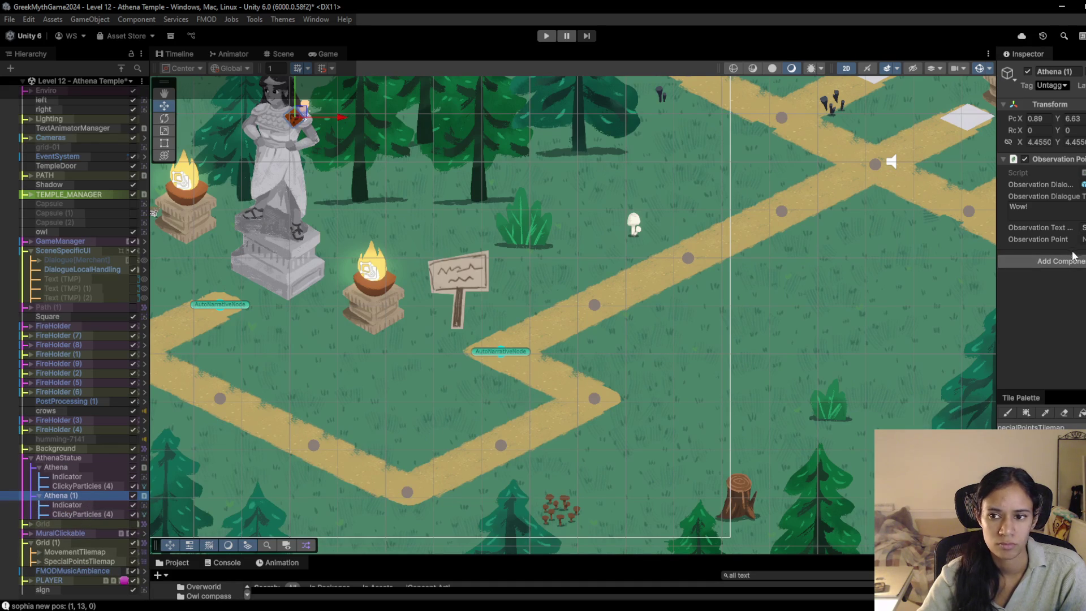
{"action": "left_click", "coordinate": [1082, 227]}
{"action": "type", "text": "s"}
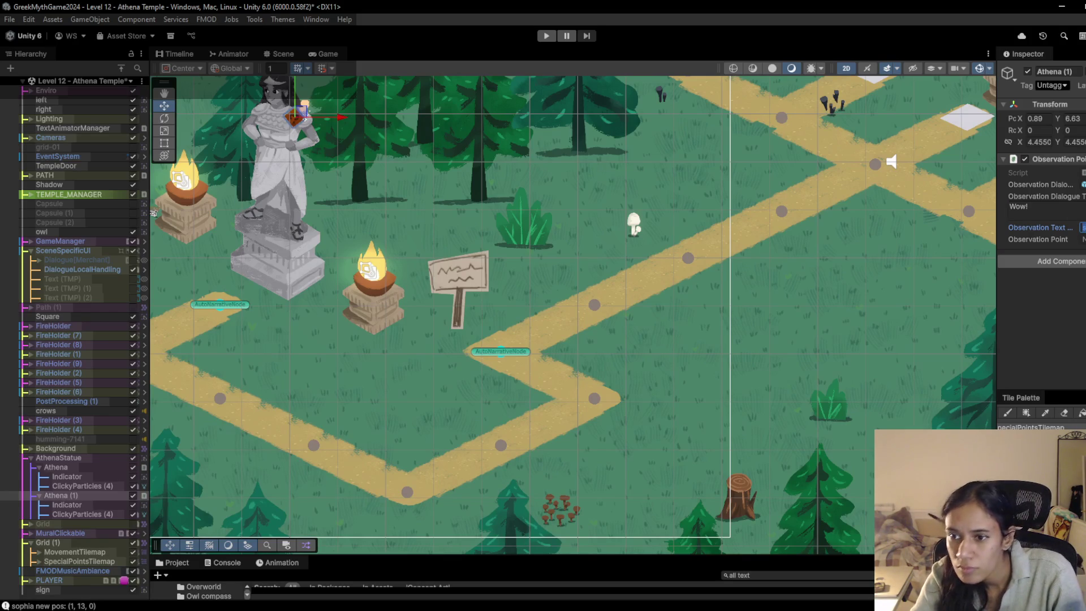
{"action": "left_click", "coordinate": [72, 495]}
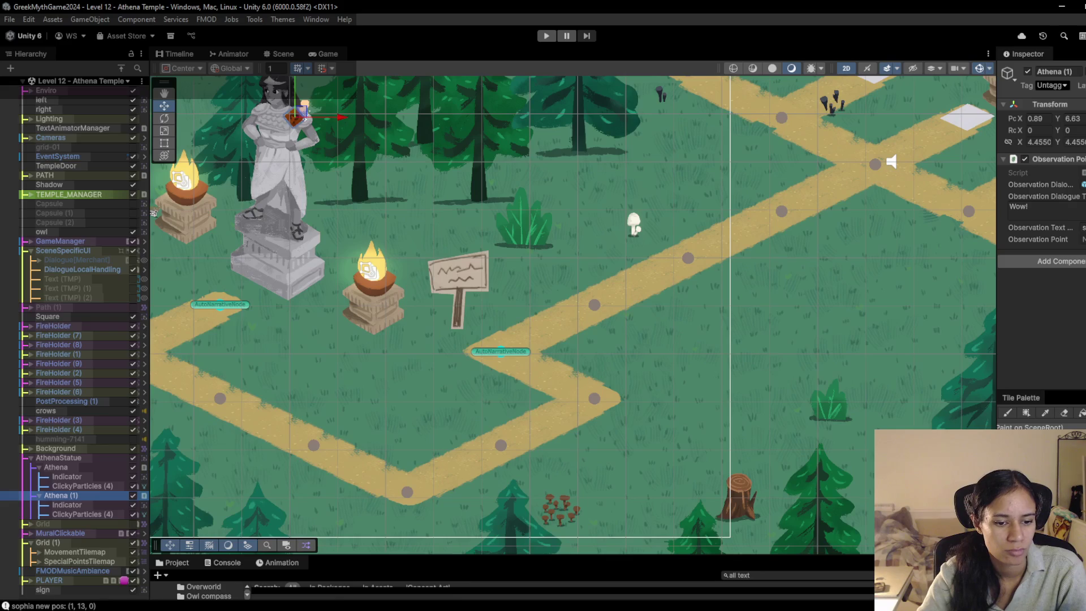
{"action": "mouse_move", "coordinate": [332, 608]}
{"action": "left_click", "coordinate": [319, 572]}
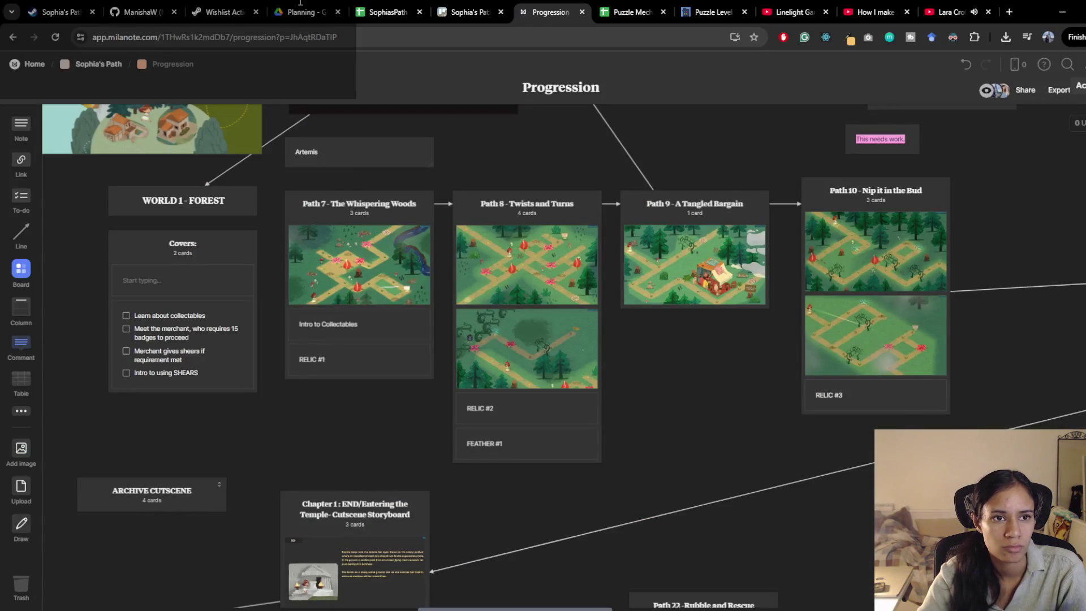
Step: Add row 71 in SophiasPath: key sign_athena_temp, English text "Athena's Temple Ahead ->"
{"action": "left_click", "coordinate": [387, 12]}
{"action": "scroll", "coordinate": [243, 514], "scroll_direction": "down", "scroll_amount": 2}
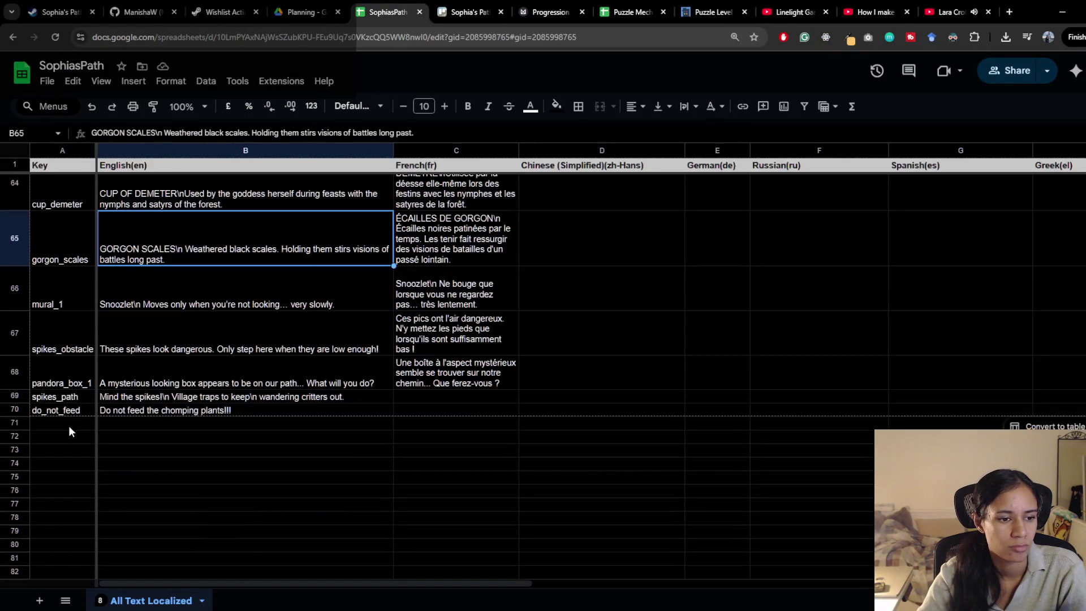
{"action": "left_click", "coordinate": [68, 425]}
{"action": "type", "text": "sign_athena_temp"}
{"action": "key", "text": "Tab"}
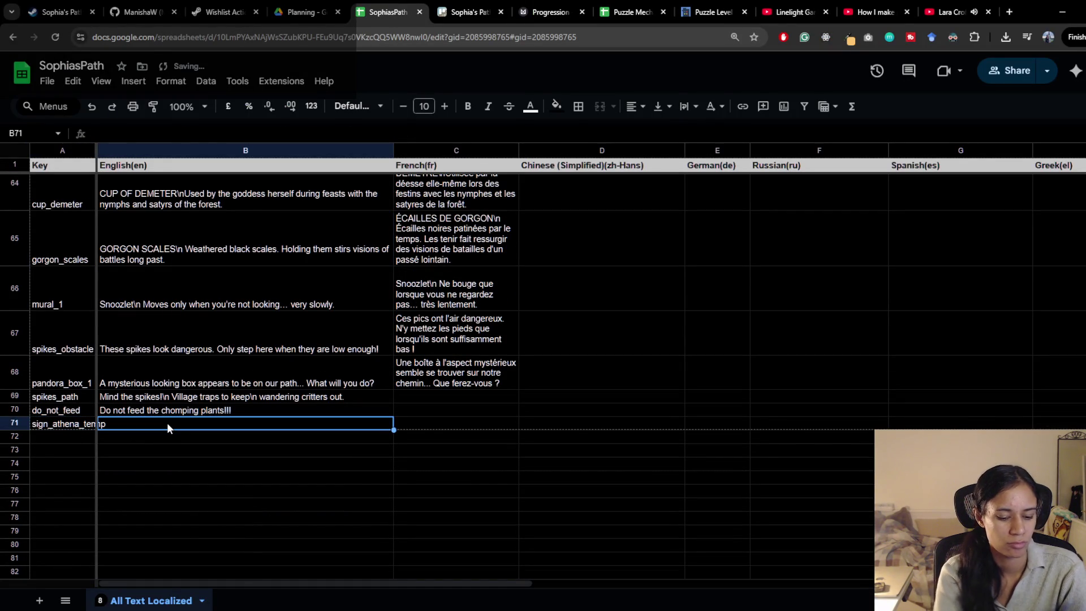
{"action": "type", "text": "Athena'"}
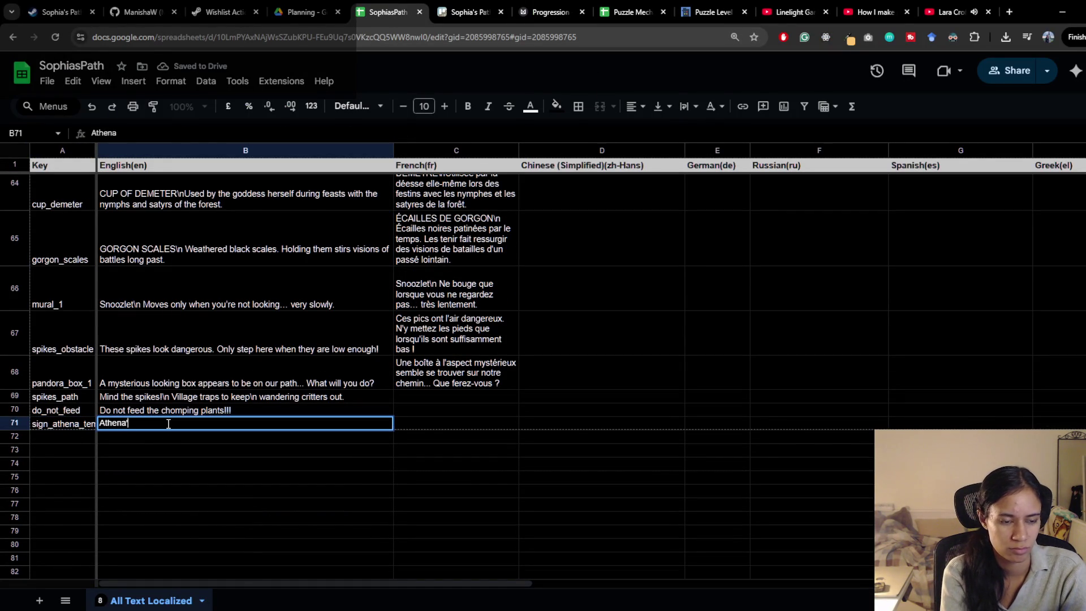
{"action": "type", "text": "s Temple Ahead >"}
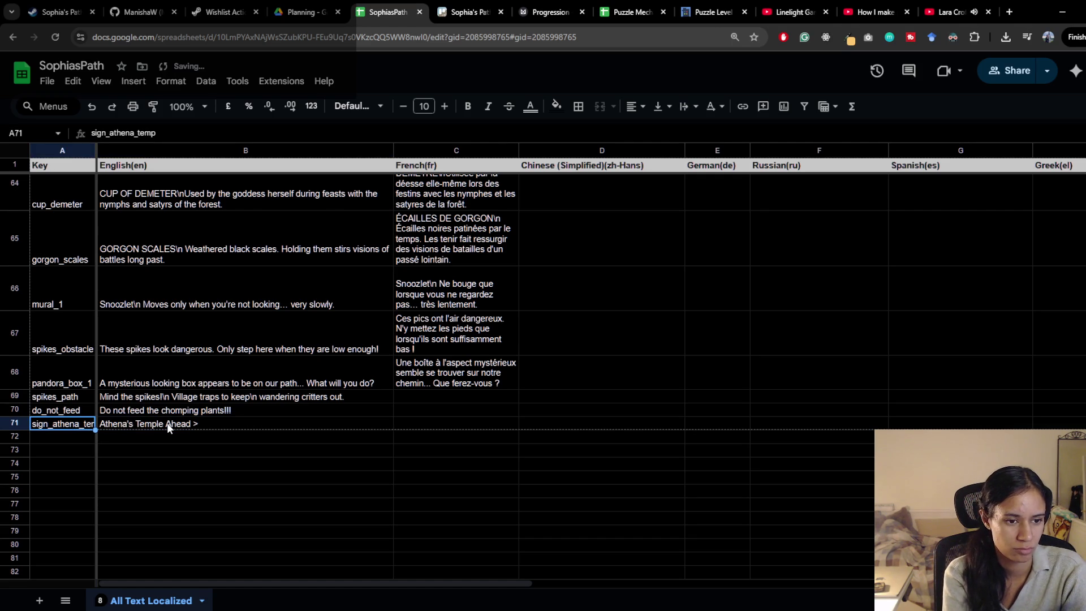
{"action": "double_click", "coordinate": [168, 425]}
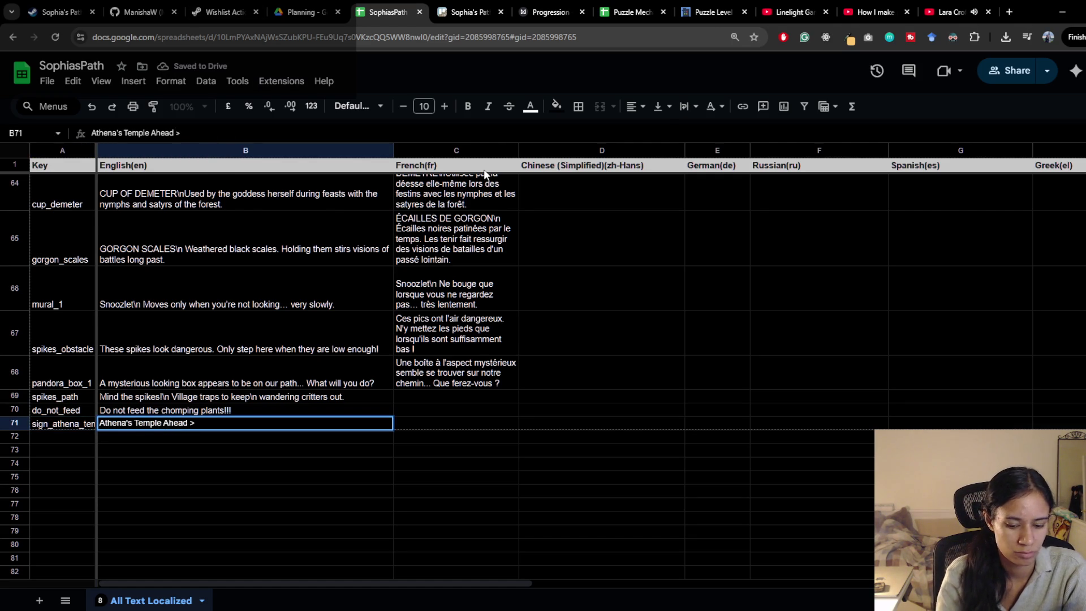
{"action": "type", "text": "-"}
{"action": "left_click", "coordinate": [215, 350]}
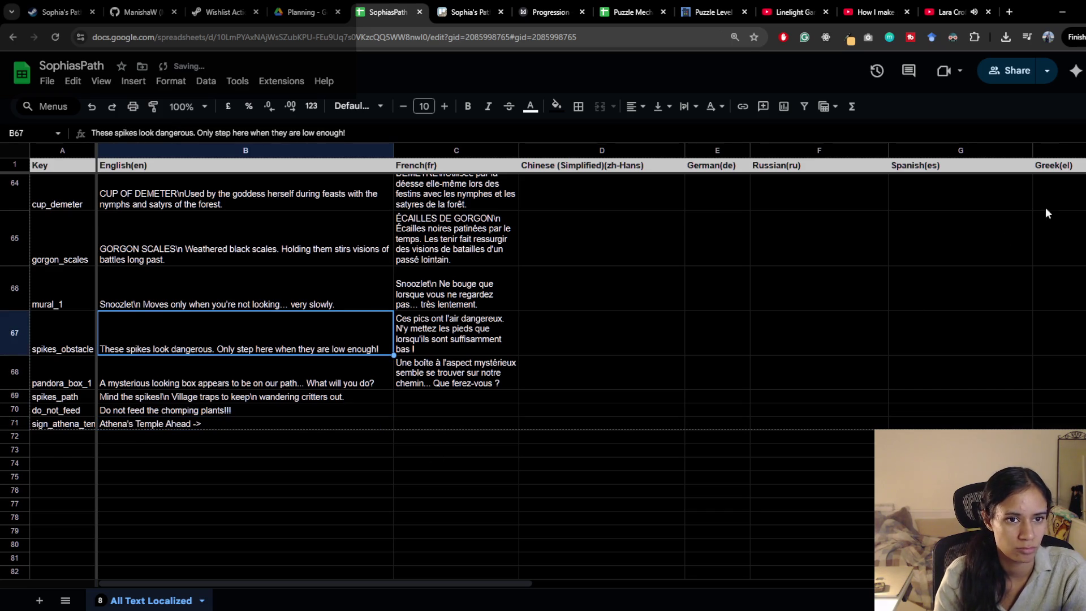
{"action": "left_click", "coordinate": [1073, 13]}
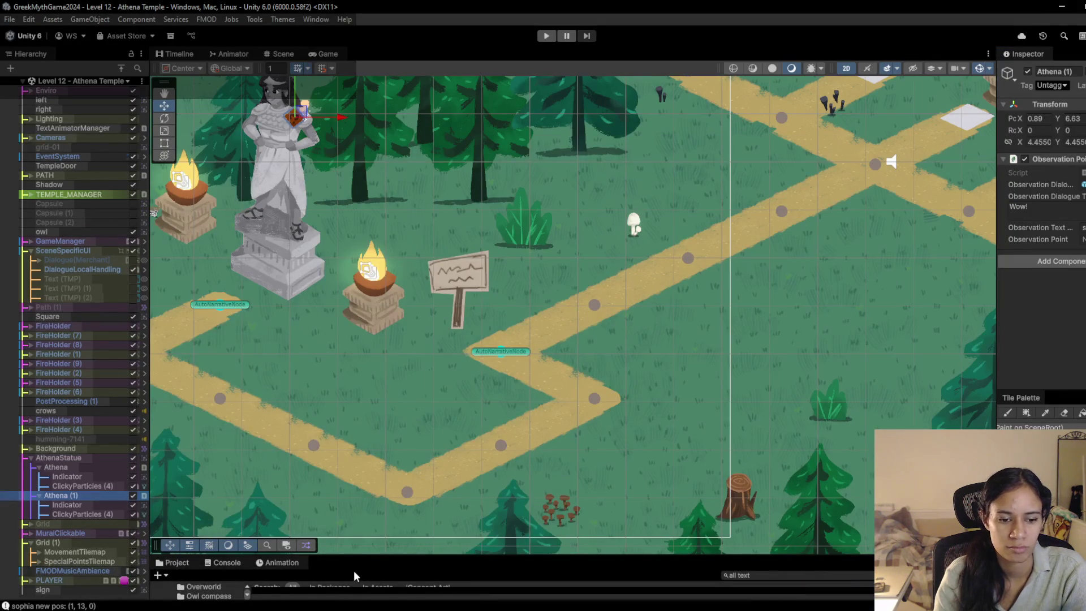
Step: Pull the latest All Text Localized table from Google Sheets via the Inspector
{"action": "left_click_drag", "start_coordinate": [363, 555], "coordinate": [363, 453]}
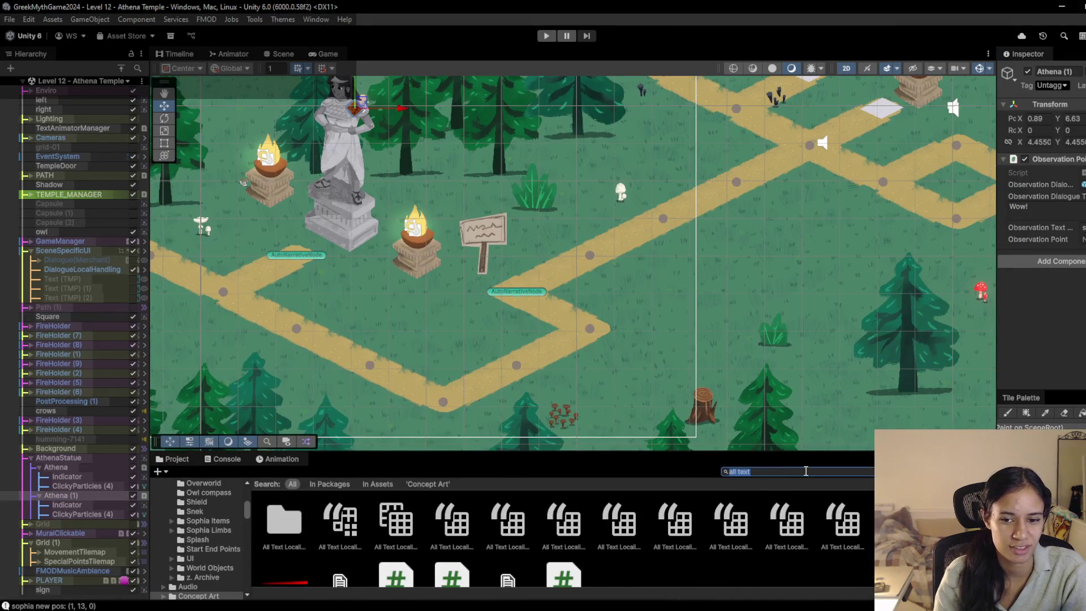
{"action": "left_click", "coordinate": [323, 547]}
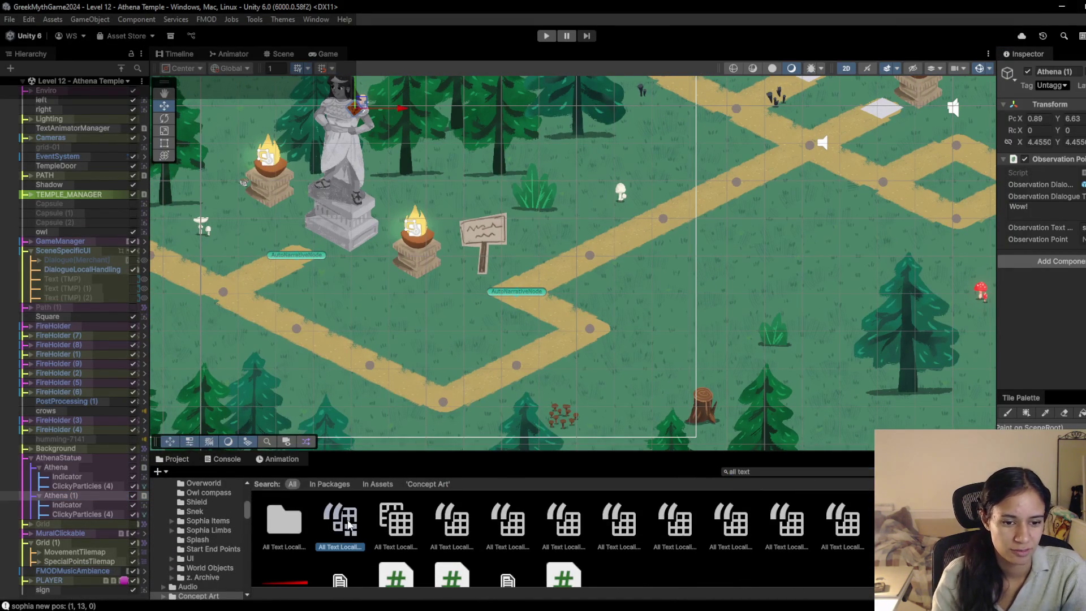
{"action": "left_click", "coordinate": [1078, 319]}
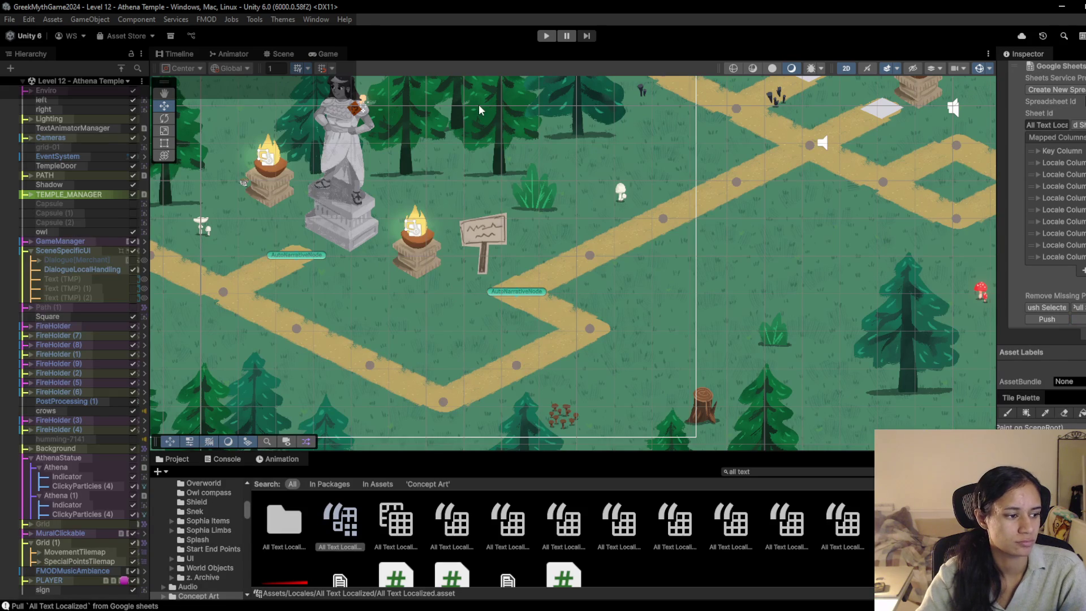
Step: Play the level, walk the character down to the right-hand path, then stop
{"action": "left_click", "coordinate": [547, 37]}
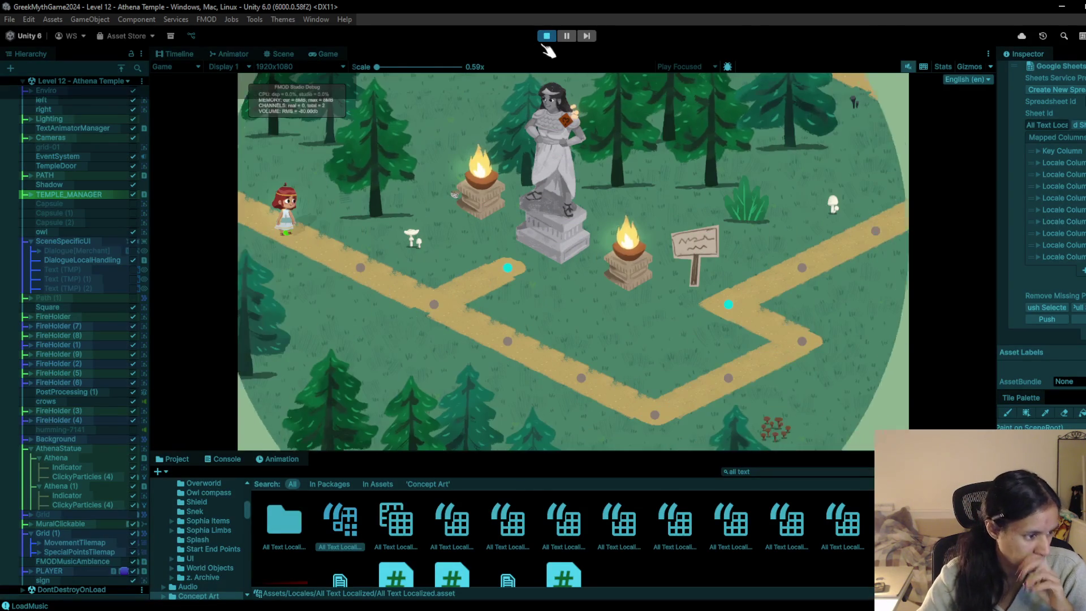
{"action": "left_click", "coordinate": [351, 249]}
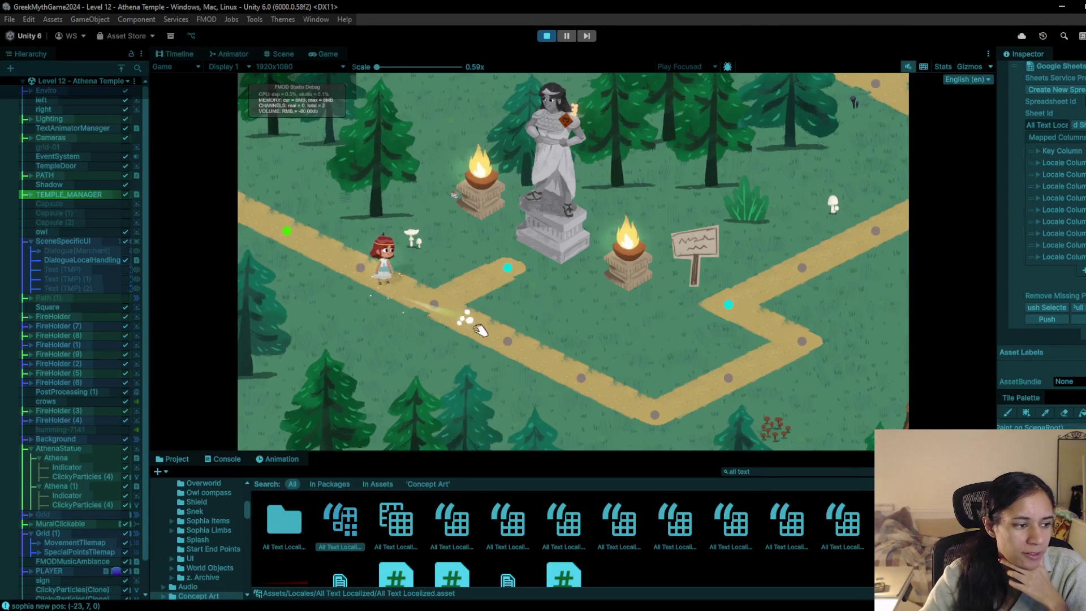
{"action": "left_click", "coordinate": [659, 410]}
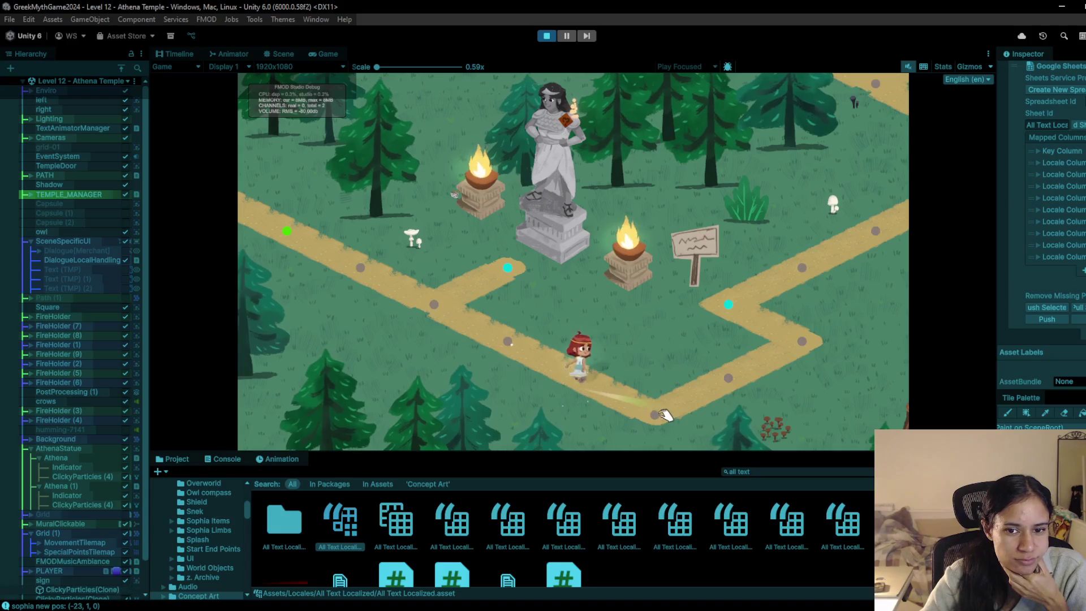
{"action": "left_click", "coordinate": [742, 312]}
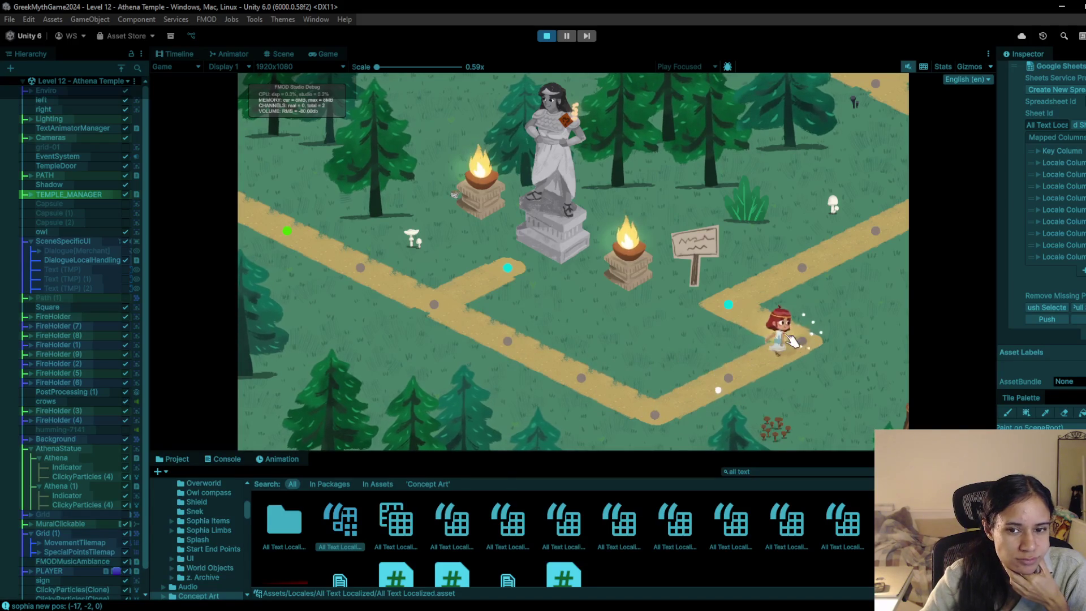
{"action": "left_click", "coordinate": [549, 36]}
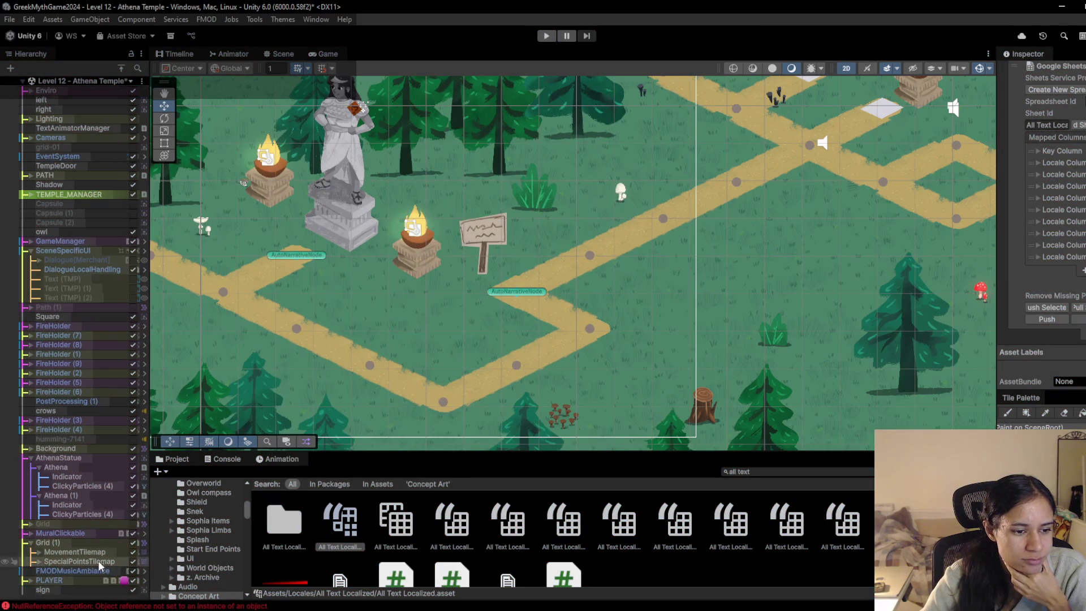
Step: Assign Athena (1) to the last AutoNarrativeNode, rename it TempleAhead, and start Play
{"action": "left_click", "coordinate": [40, 562]}
{"action": "left_click", "coordinate": [82, 566]}
{"action": "left_click", "coordinate": [1082, 307]}
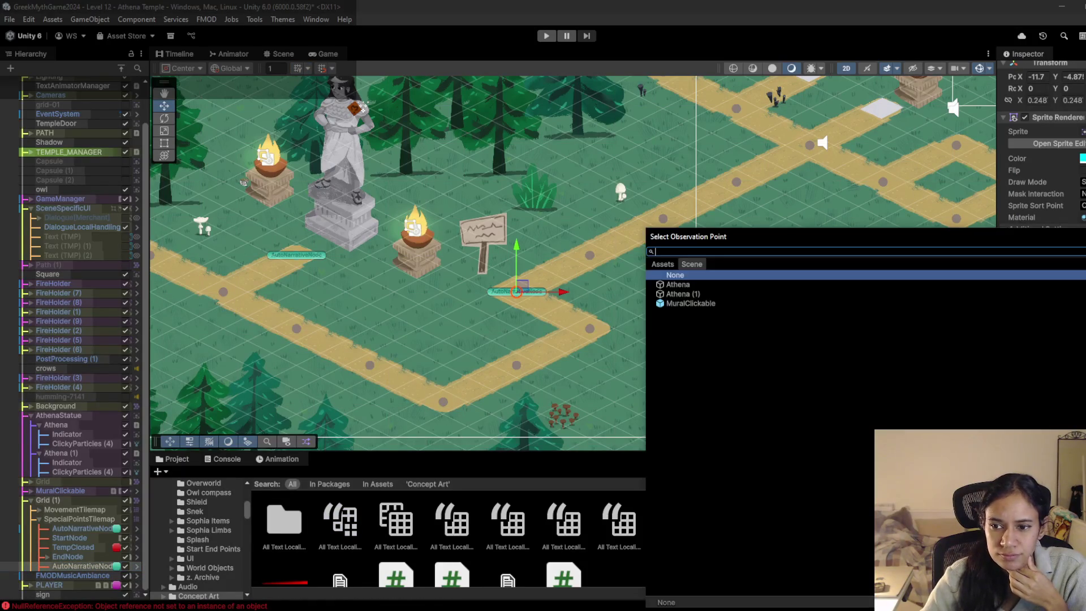
{"action": "double_click", "coordinate": [673, 297]}
{"action": "left_click", "coordinate": [74, 454]}
{"action": "type", "text": "TempleAhead"}
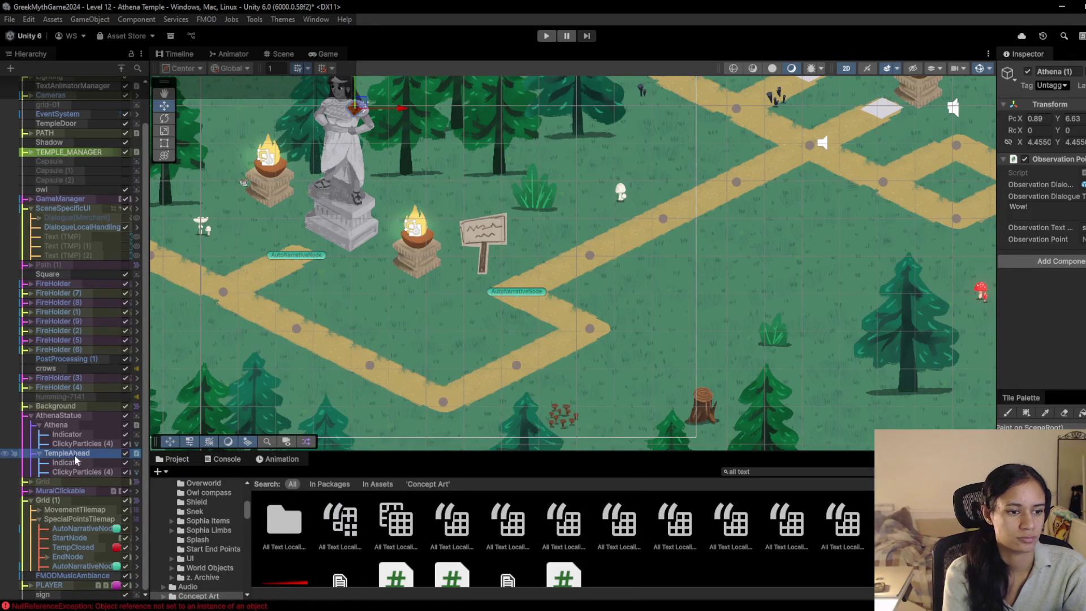
{"action": "left_click", "coordinate": [550, 40]}
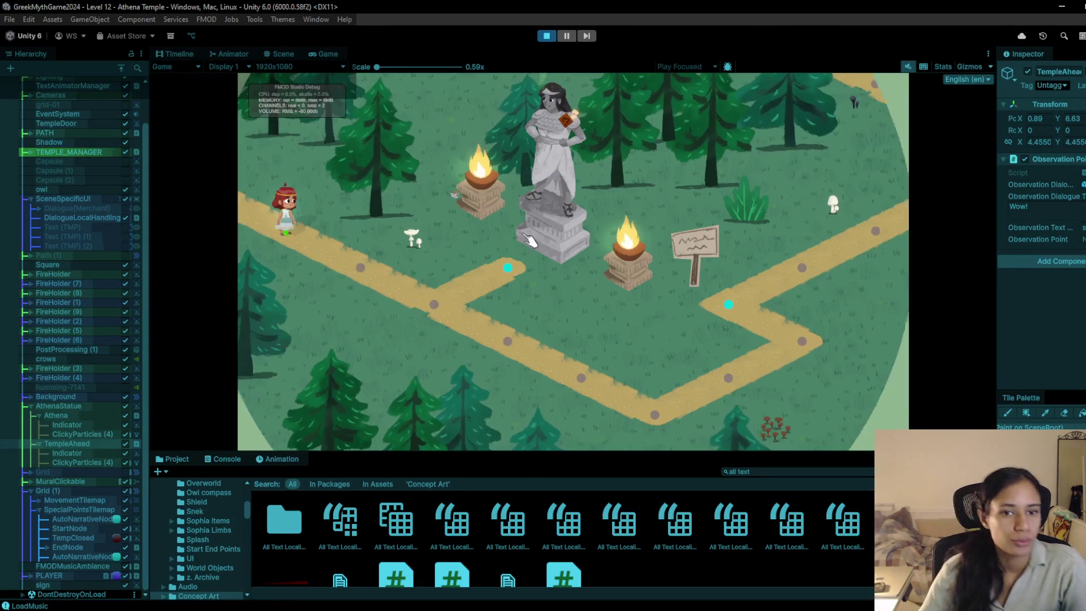
Step: Walk to the statue's guarding dialogue, then to the signpost's 'Athena's Temple Ahead ->', and stop
{"action": "left_click", "coordinate": [434, 300]}
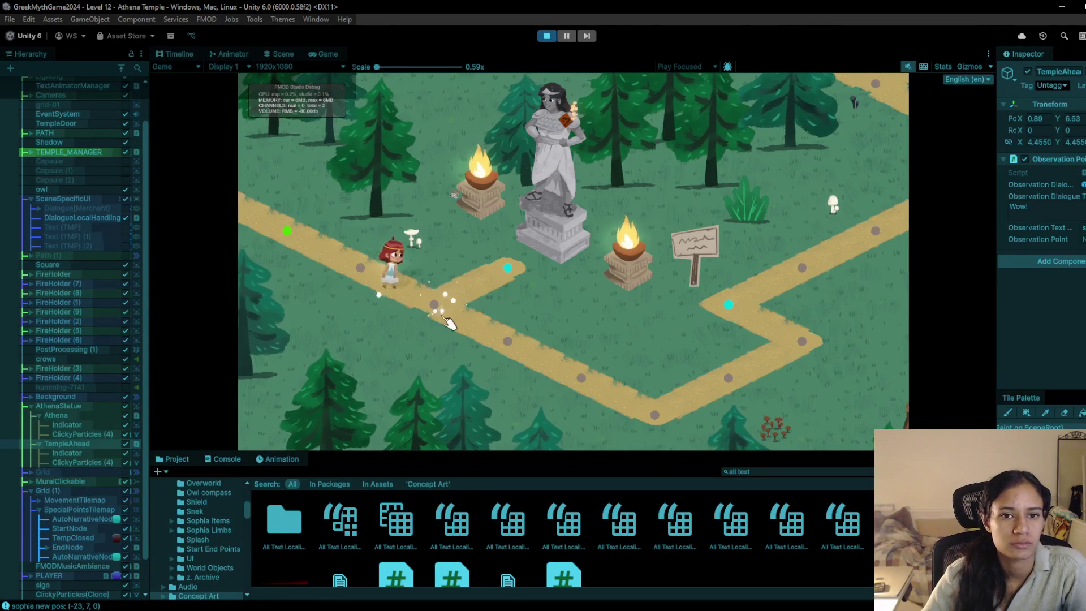
{"action": "left_click", "coordinate": [506, 275]}
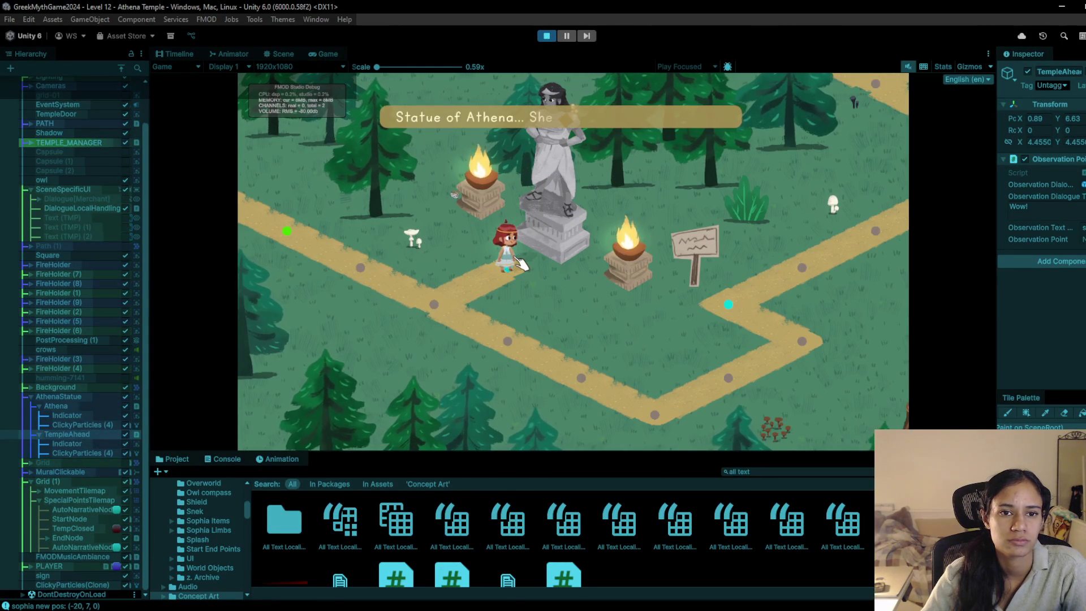
{"action": "left_click", "coordinate": [464, 299]}
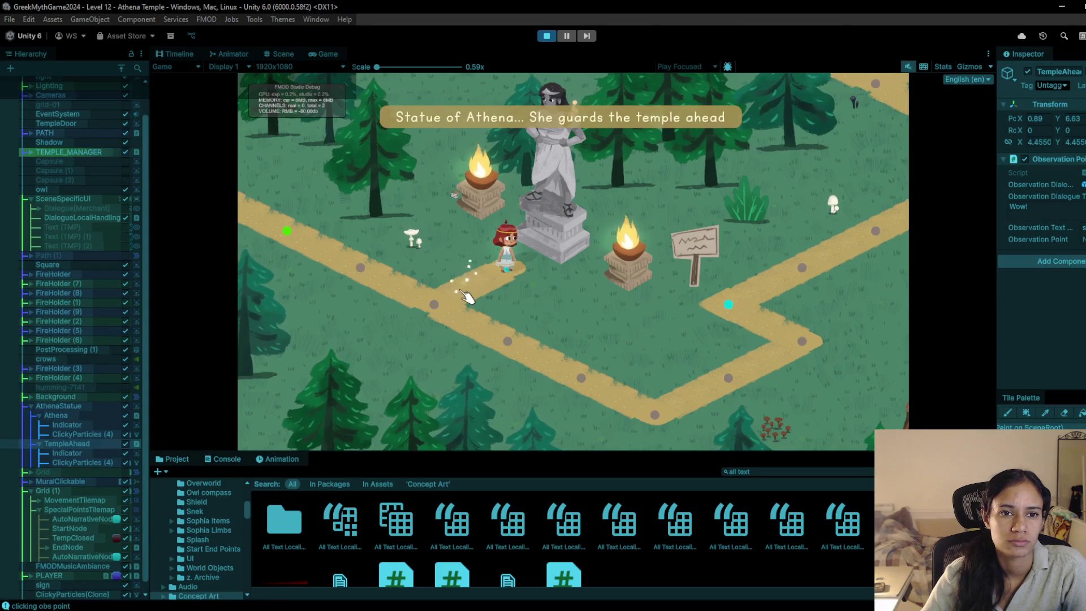
{"action": "left_click", "coordinate": [582, 381]}
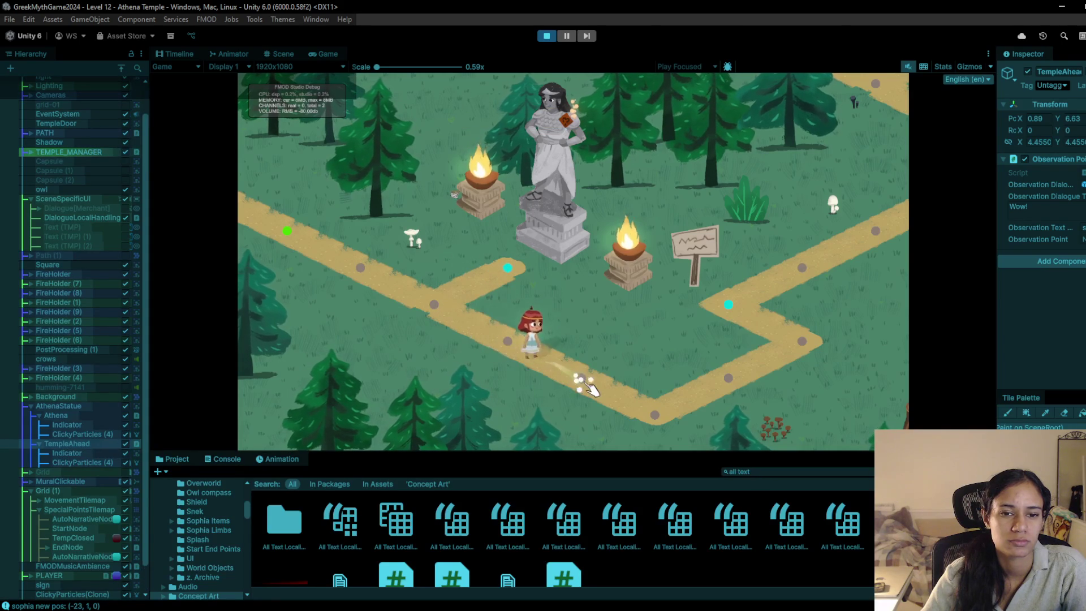
{"action": "left_click", "coordinate": [815, 338]}
{"action": "left_click", "coordinate": [730, 301]}
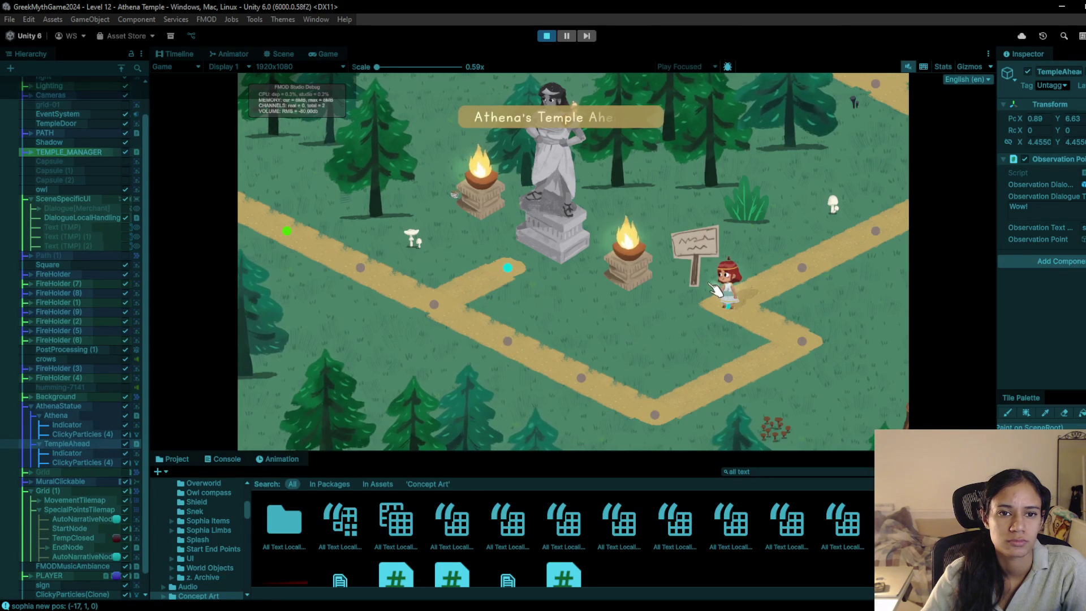
{"action": "left_click", "coordinate": [547, 36]}
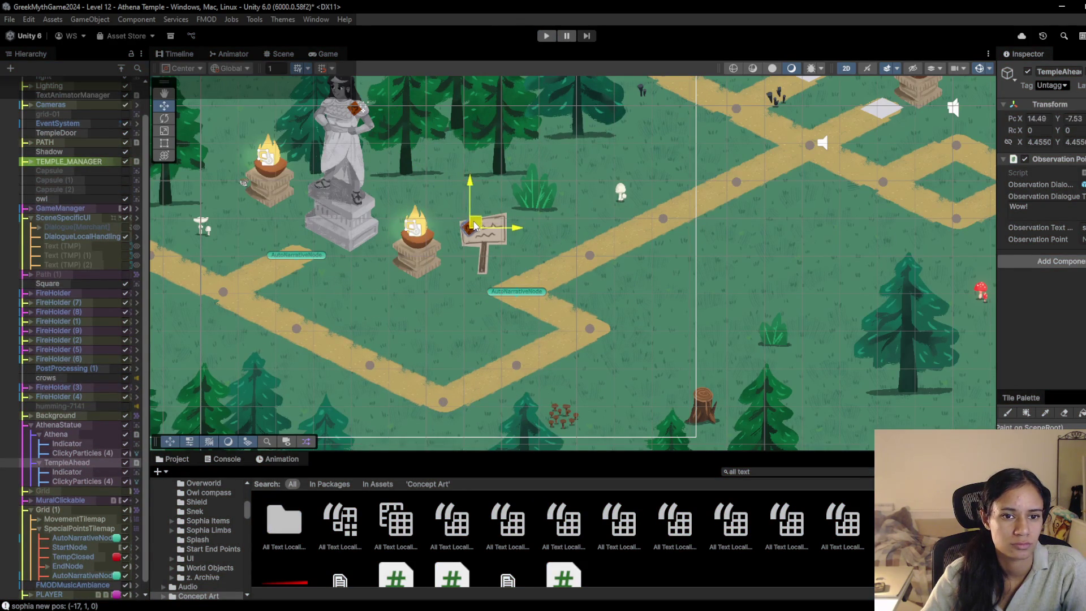
Step: Reselect TempleAhead, then walk Sophia past the statue and signpost toward the pedestals
{"action": "left_click", "coordinate": [103, 483]}
{"action": "left_click", "coordinate": [104, 463]}
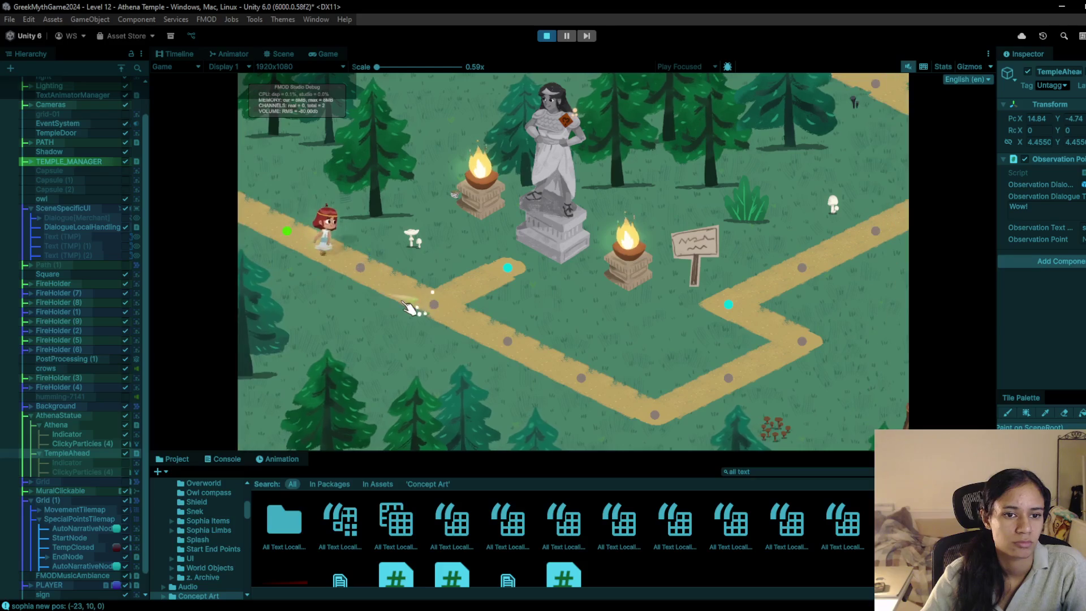
{"action": "left_click", "coordinate": [503, 261]}
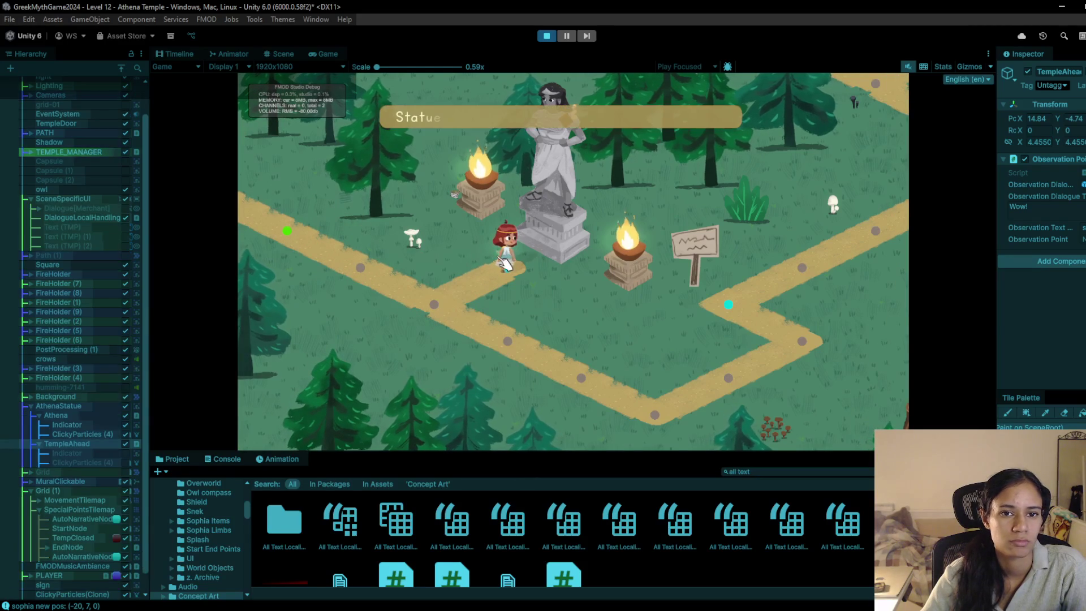
{"action": "left_click", "coordinate": [436, 320]}
{"action": "left_click", "coordinate": [484, 344]}
{"action": "left_click", "coordinate": [725, 380]}
{"action": "left_click", "coordinate": [810, 339]}
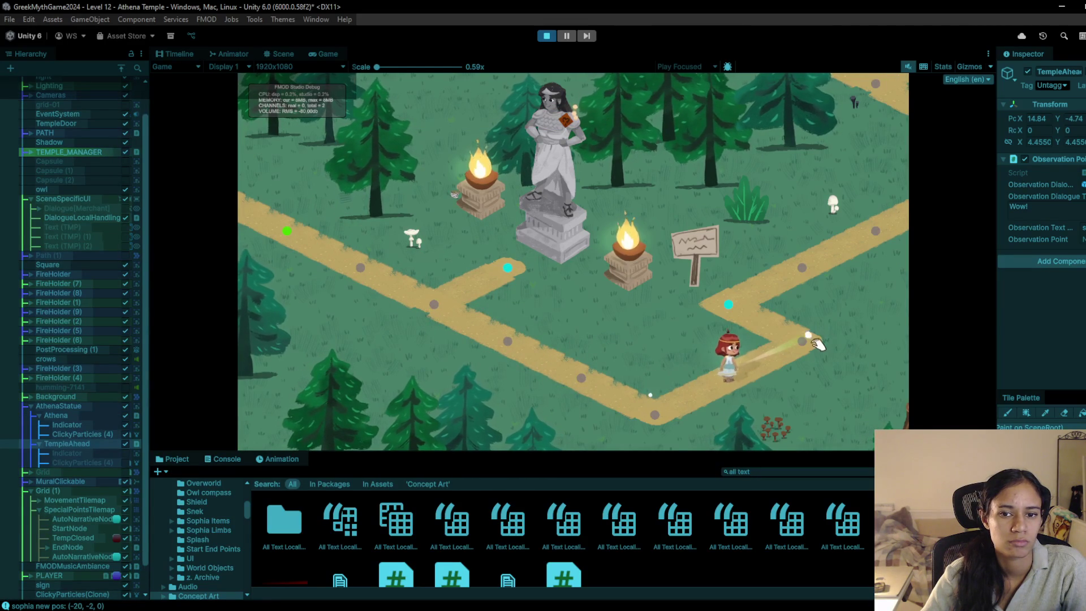
{"action": "left_click", "coordinate": [740, 318]}
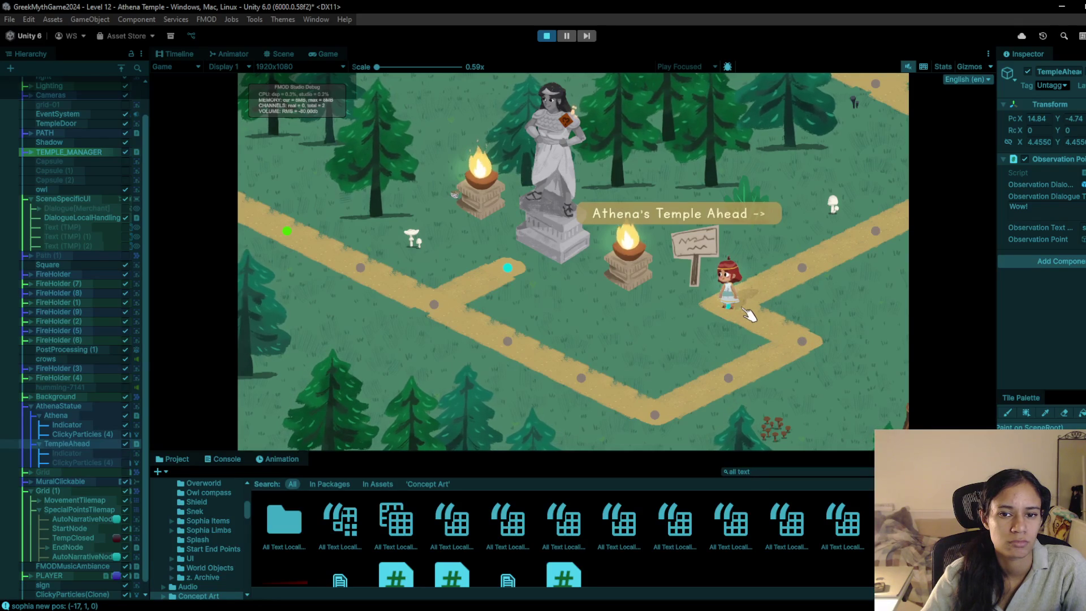
{"action": "left_click", "coordinate": [871, 226]}
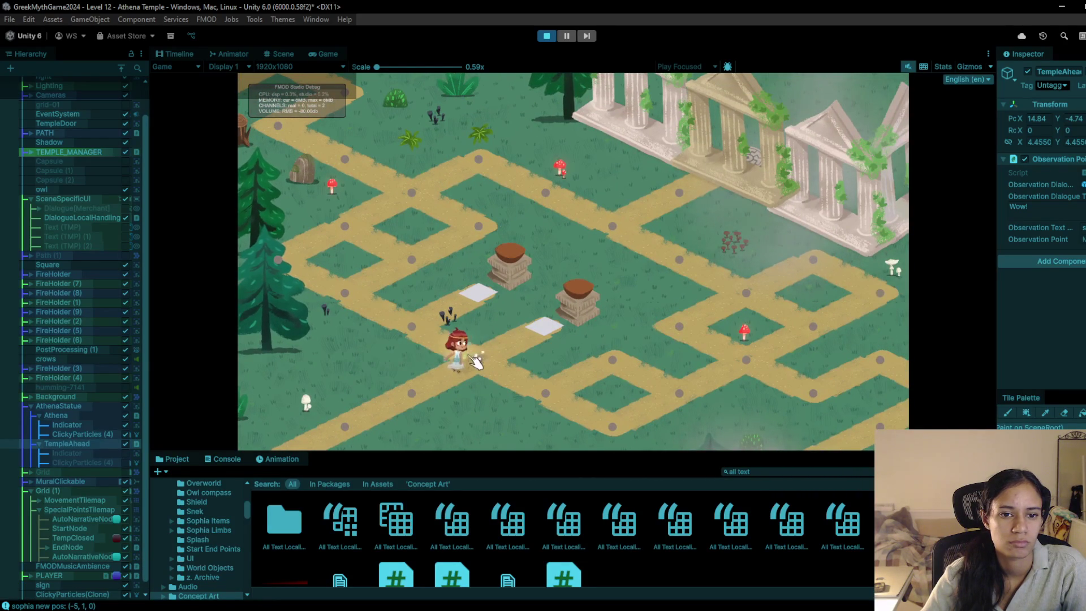
Step: Walk the zigzag path up to the temple and around the pedestal nodes
{"action": "left_click", "coordinate": [352, 301]}
{"action": "left_click", "coordinate": [412, 195]}
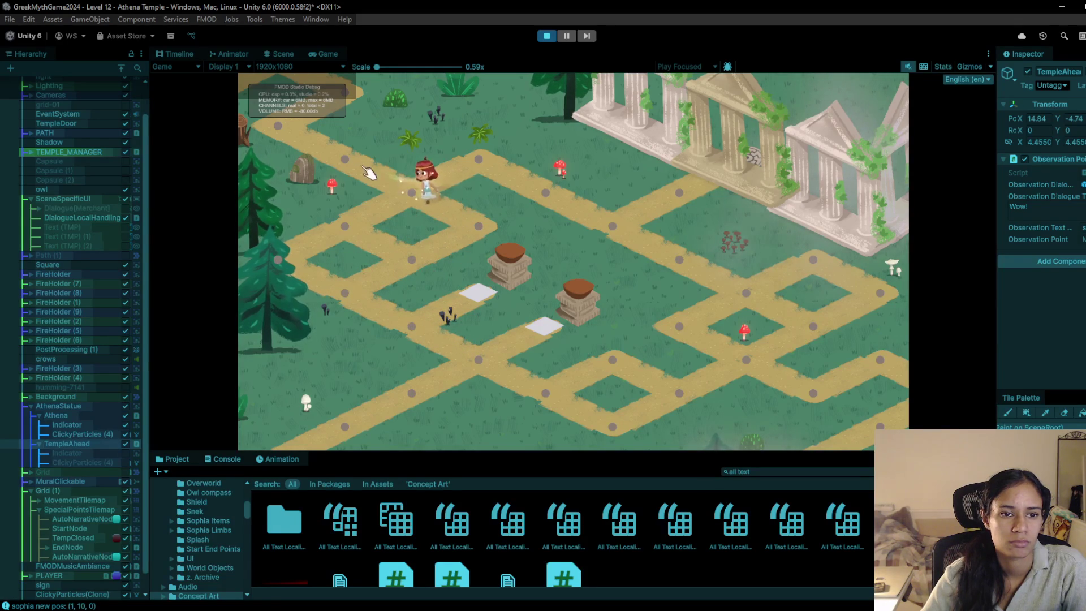
{"action": "left_click", "coordinate": [587, 219]}
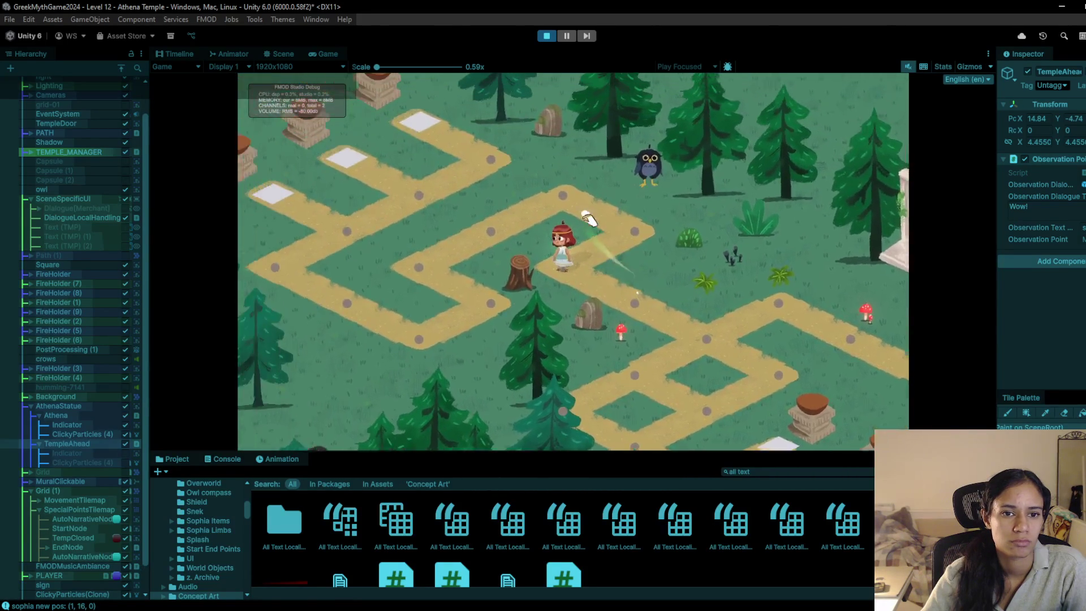
{"action": "left_click", "coordinate": [714, 269]}
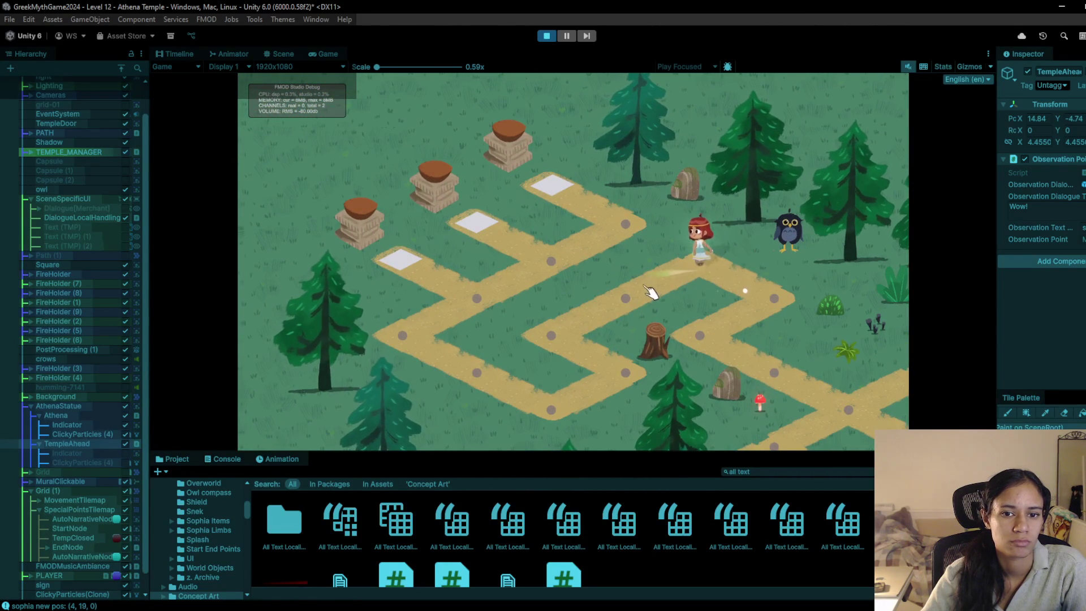
{"action": "left_click", "coordinate": [553, 356]}
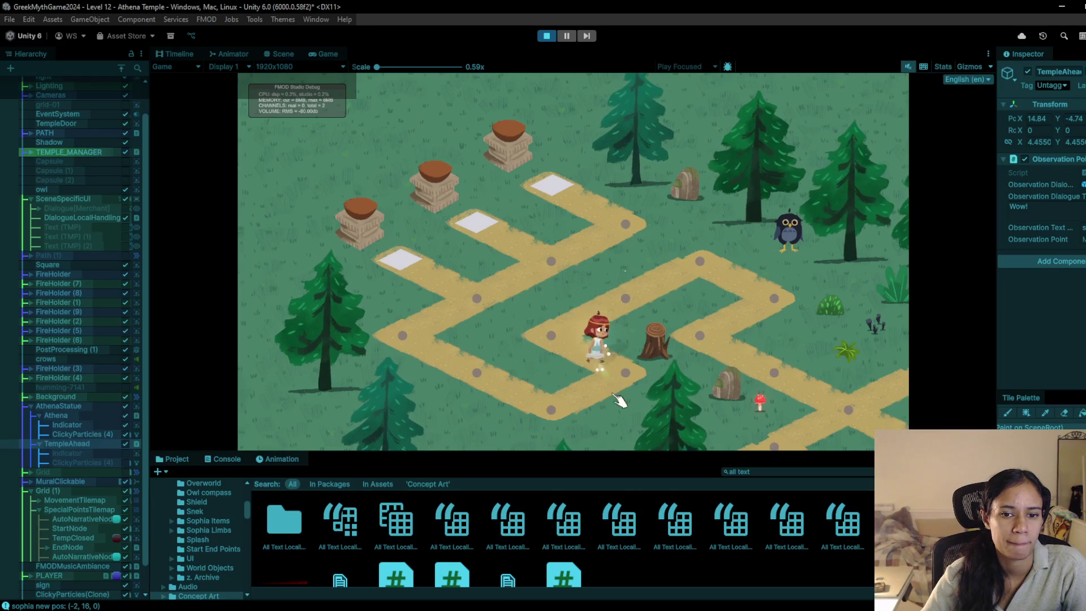
{"action": "left_click", "coordinate": [402, 334]}
{"action": "left_click", "coordinate": [477, 301]}
{"action": "left_click", "coordinate": [619, 226]}
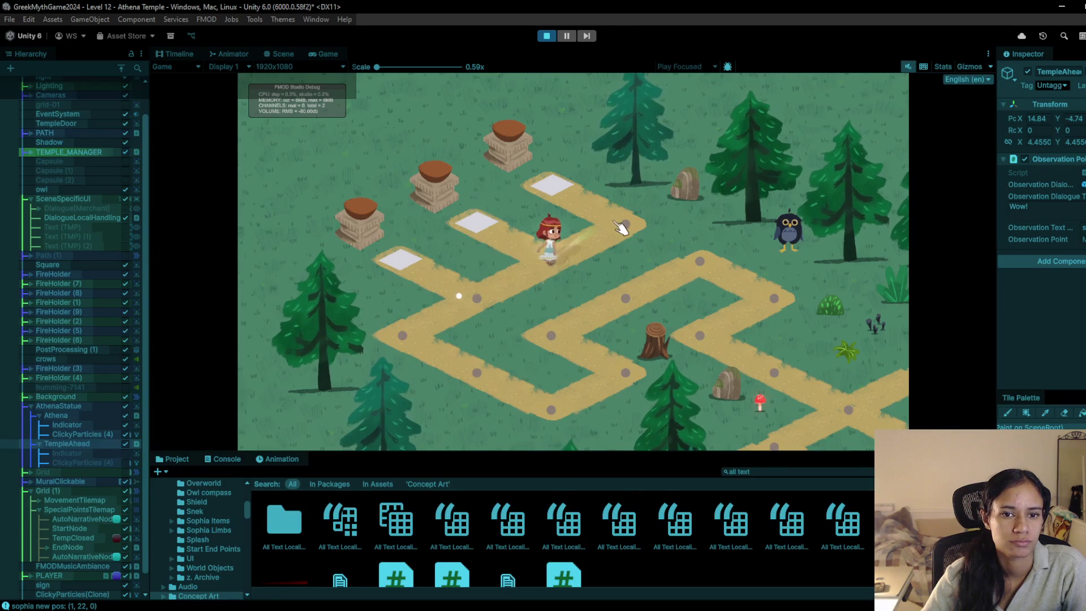
{"action": "left_click", "coordinate": [540, 271]}
{"action": "left_click", "coordinate": [428, 340]}
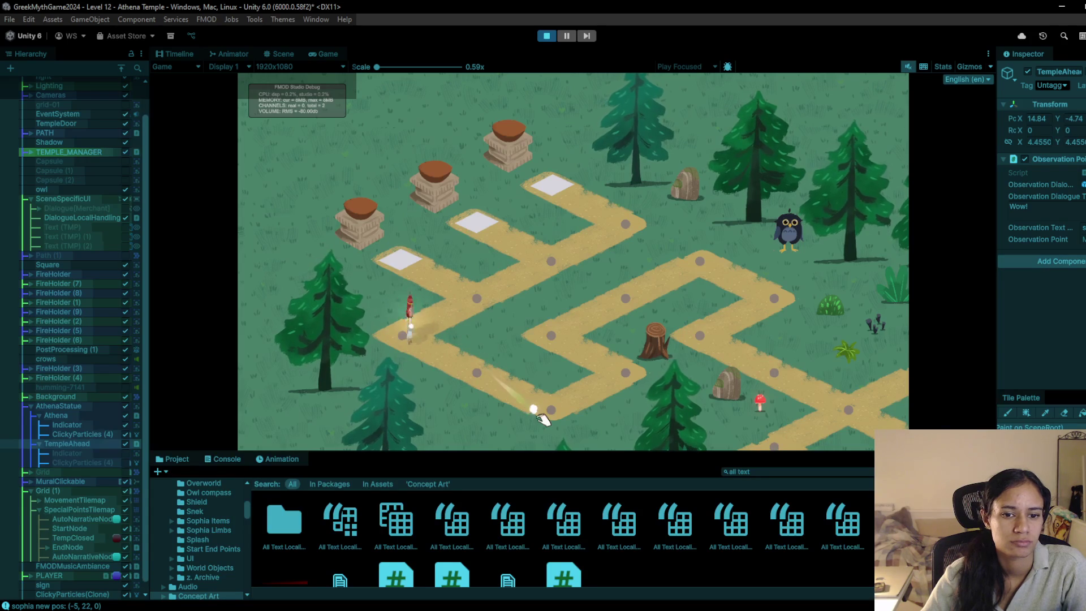
Step: Walk the upper path down toward the temple ruins and lower pedestals, then stop the play-test
{"action": "left_click", "coordinate": [625, 298]}
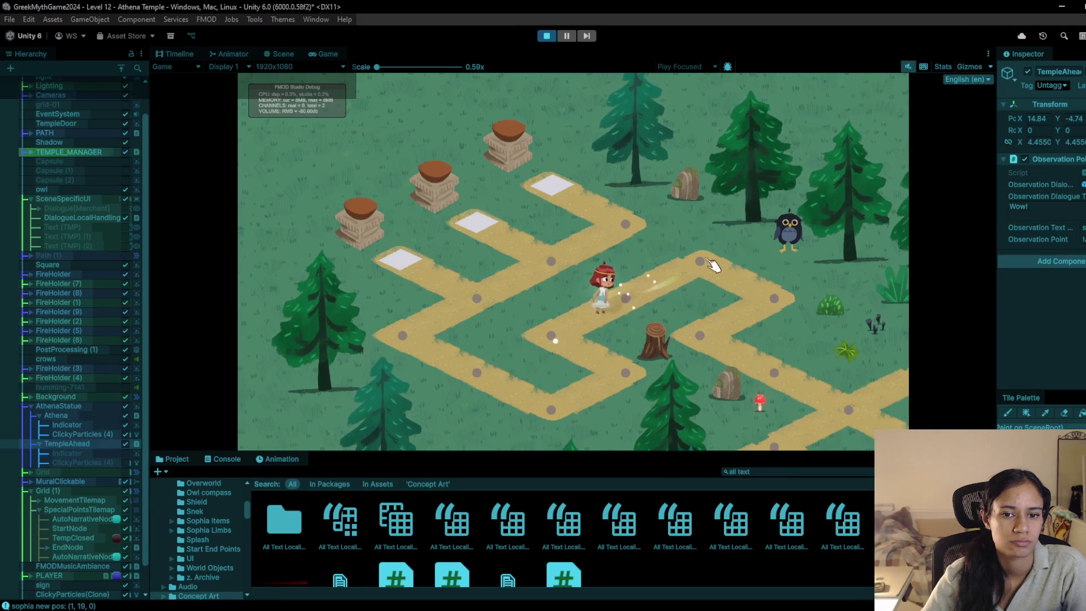
{"action": "left_click", "coordinate": [769, 296]}
{"action": "left_click", "coordinate": [721, 335]}
{"action": "left_click", "coordinate": [743, 362]}
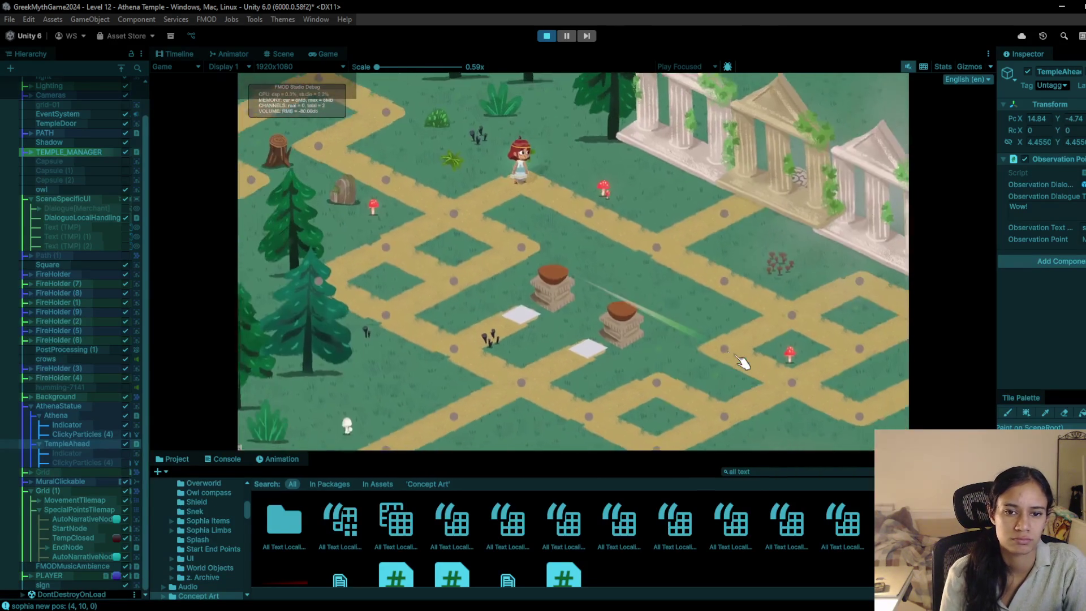
{"action": "left_click", "coordinate": [742, 362]}
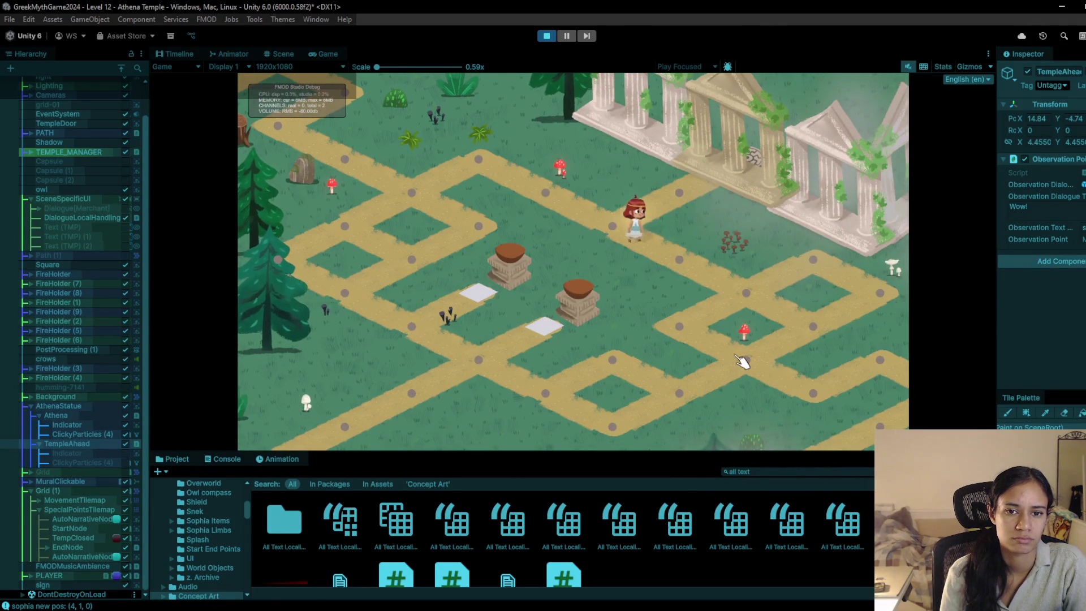
{"action": "left_click", "coordinate": [743, 362]}
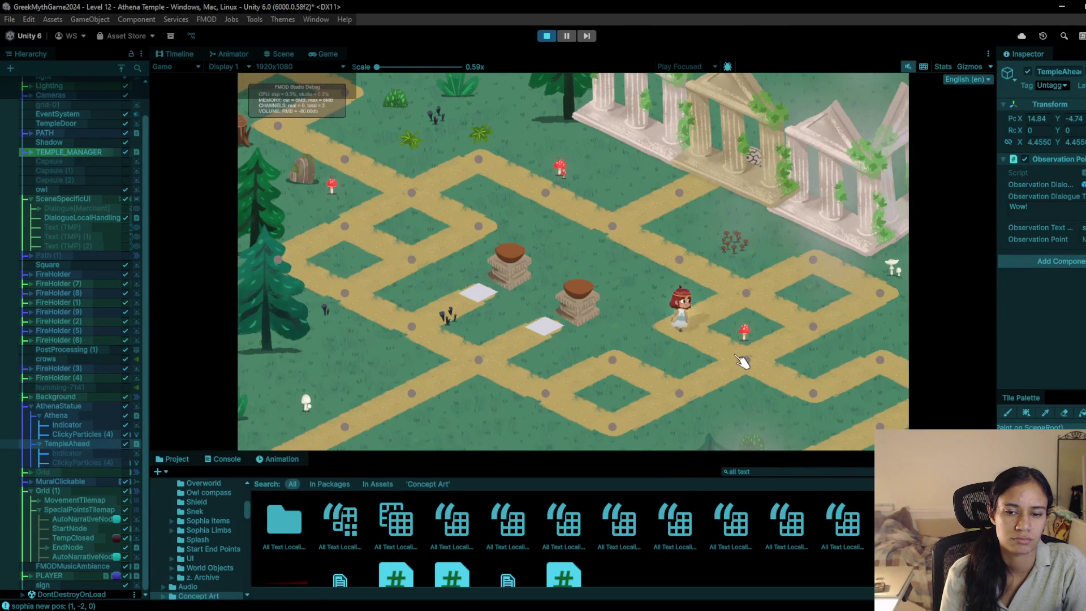
{"action": "left_click", "coordinate": [743, 362]}
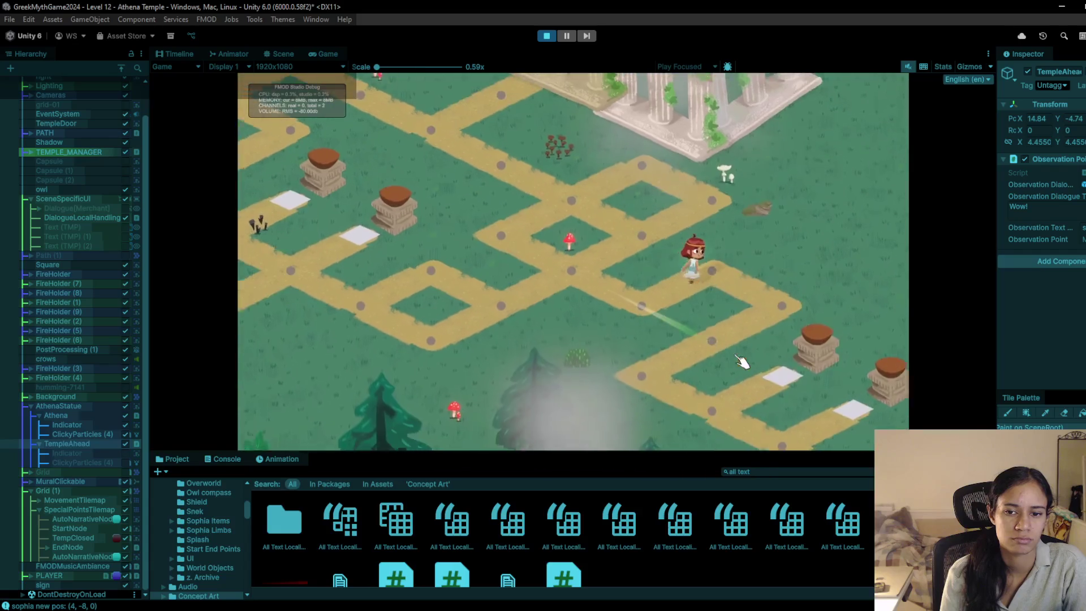
{"action": "left_click", "coordinate": [743, 362]}
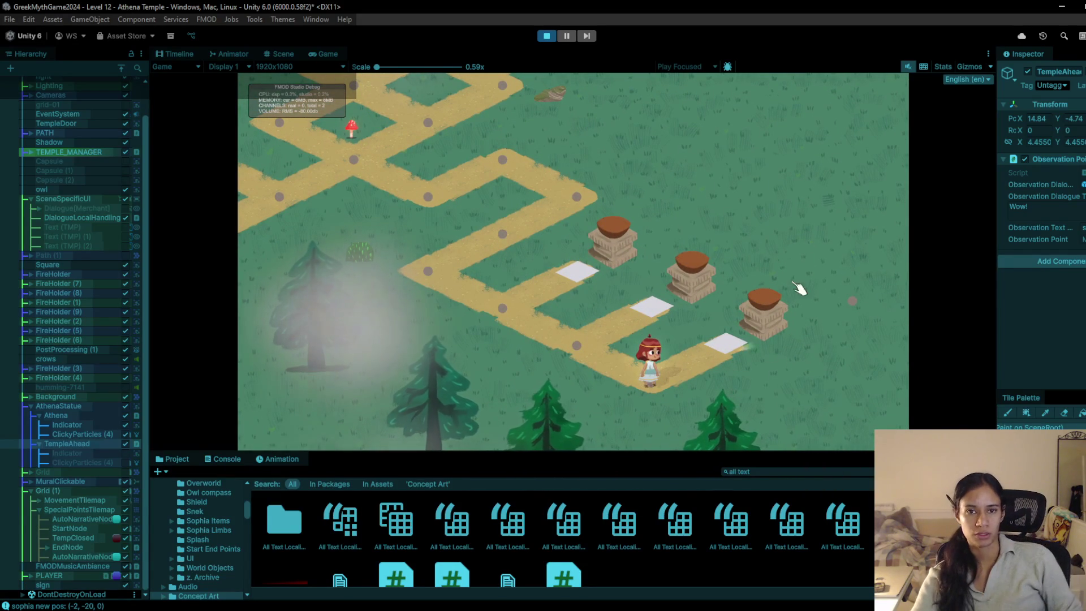
{"action": "left_click", "coordinate": [546, 36]}
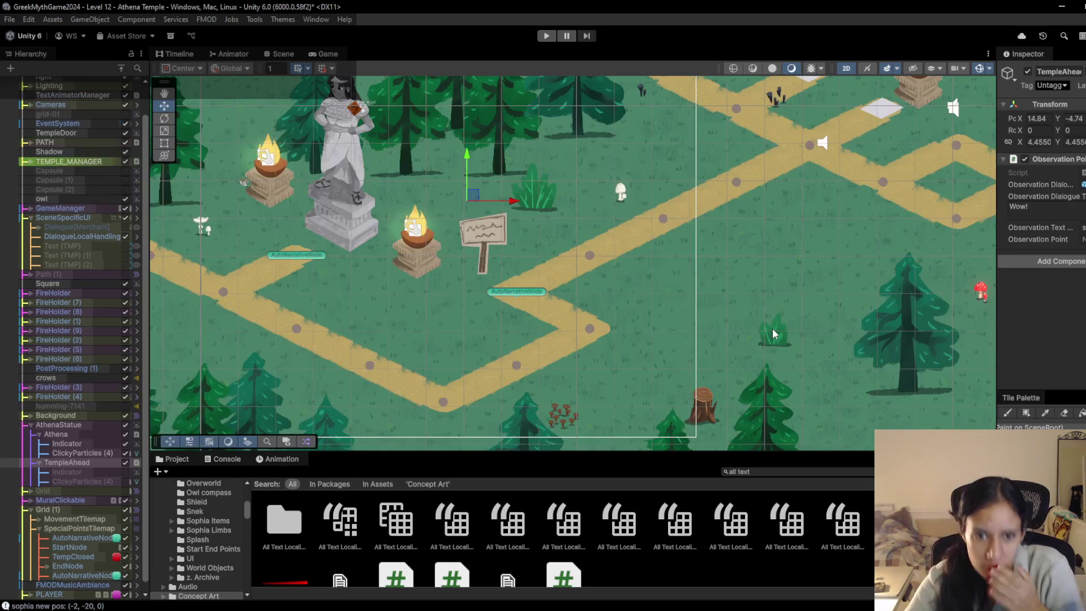
Step: Pan to the three pedestals and delete the stray Node sprite on their right
{"action": "left_click_drag", "start_coordinate": [651, 317], "coordinate": [409, 237]}
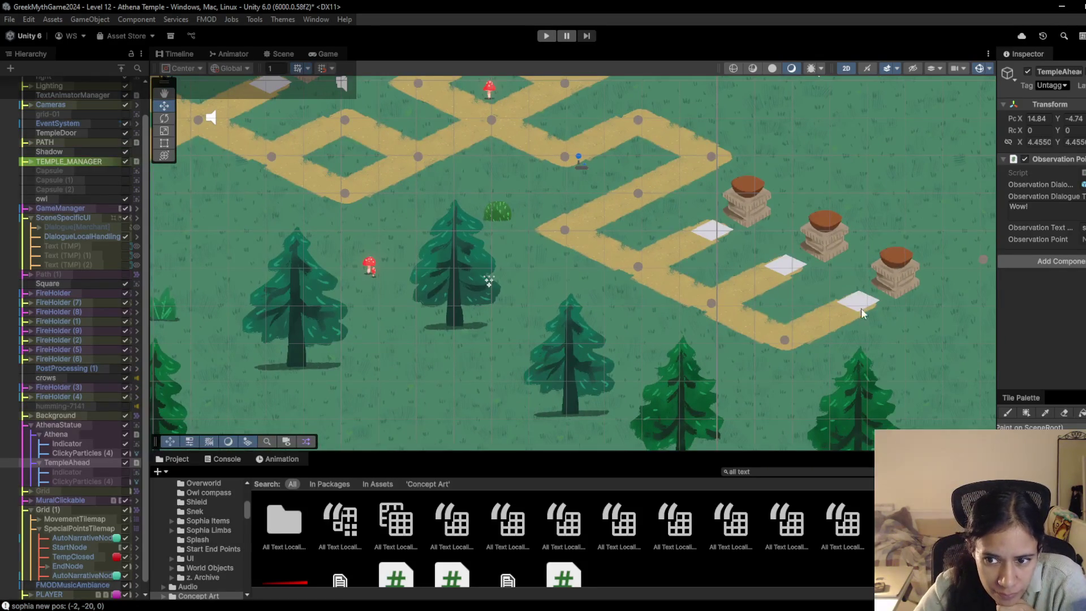
{"action": "left_click_drag", "start_coordinate": [862, 323], "coordinate": [717, 307]}
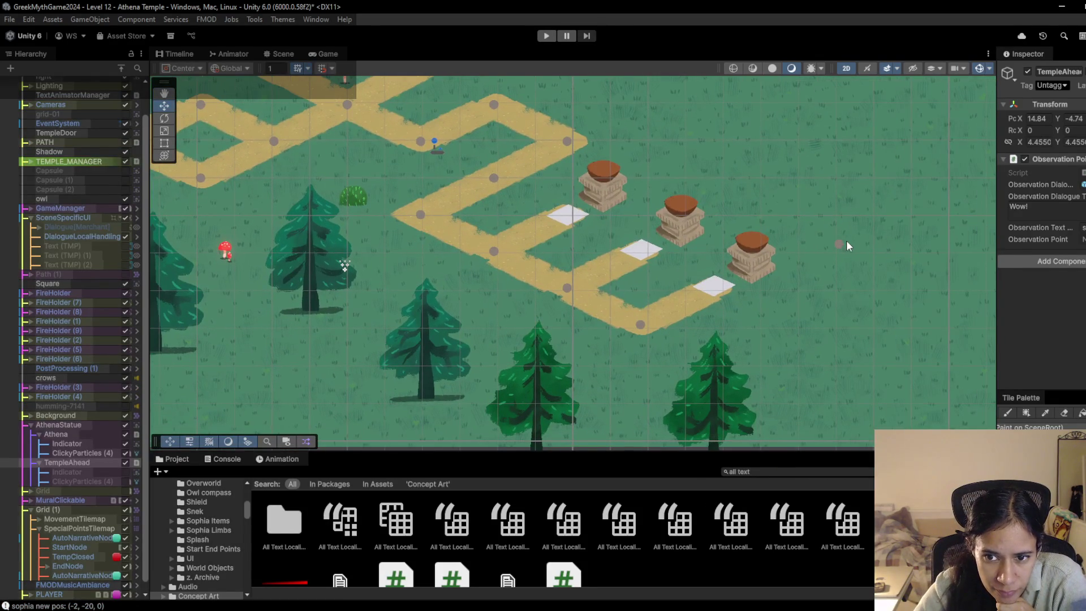
{"action": "left_click", "coordinate": [840, 244]}
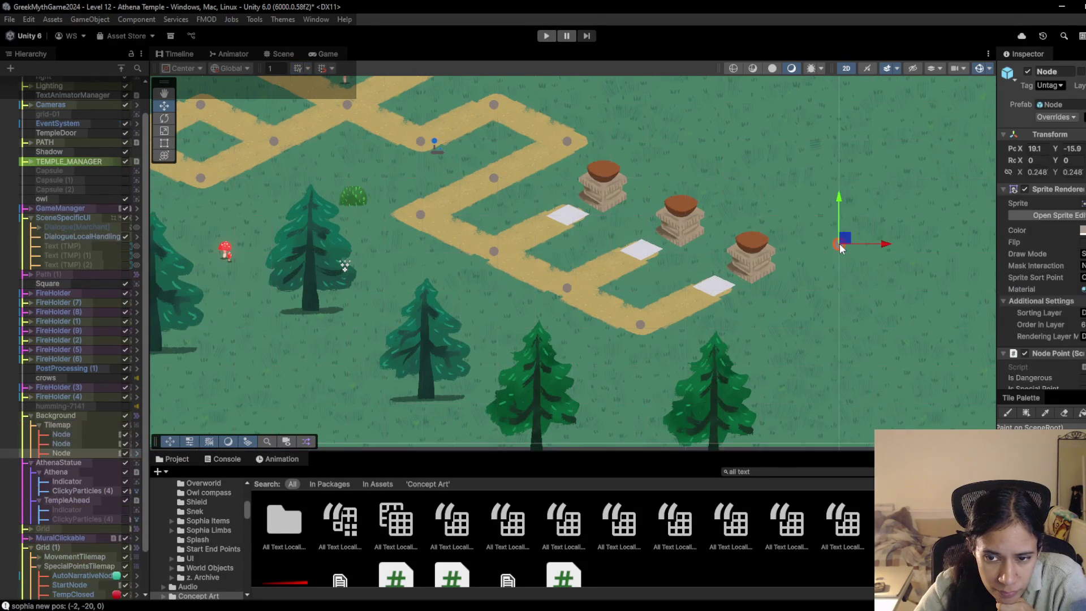
{"action": "key", "text": "Delete"}
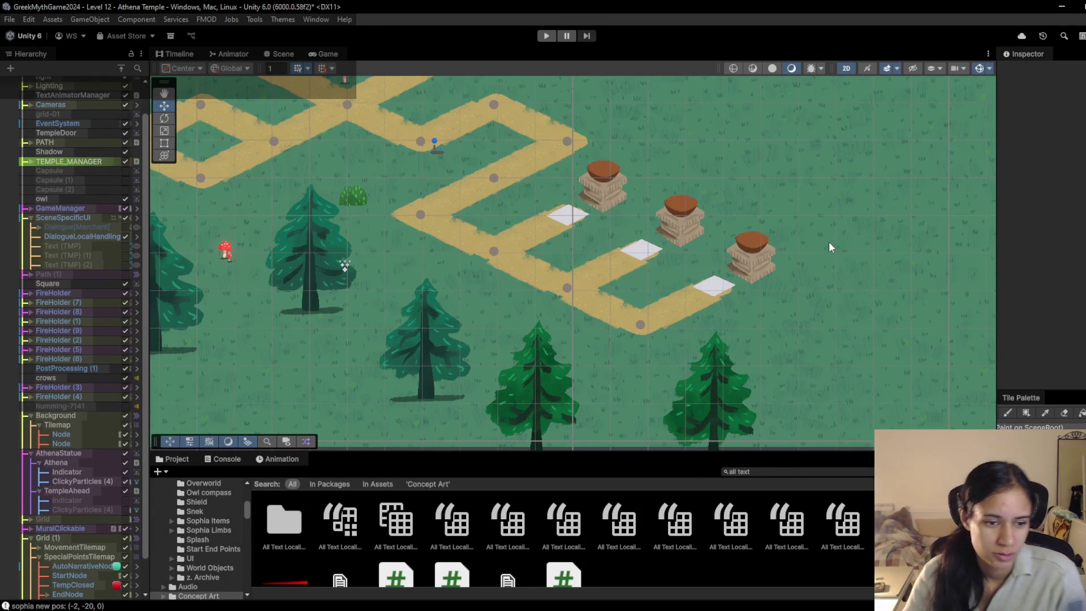
{"action": "mouse_move", "coordinate": [328, 604]}
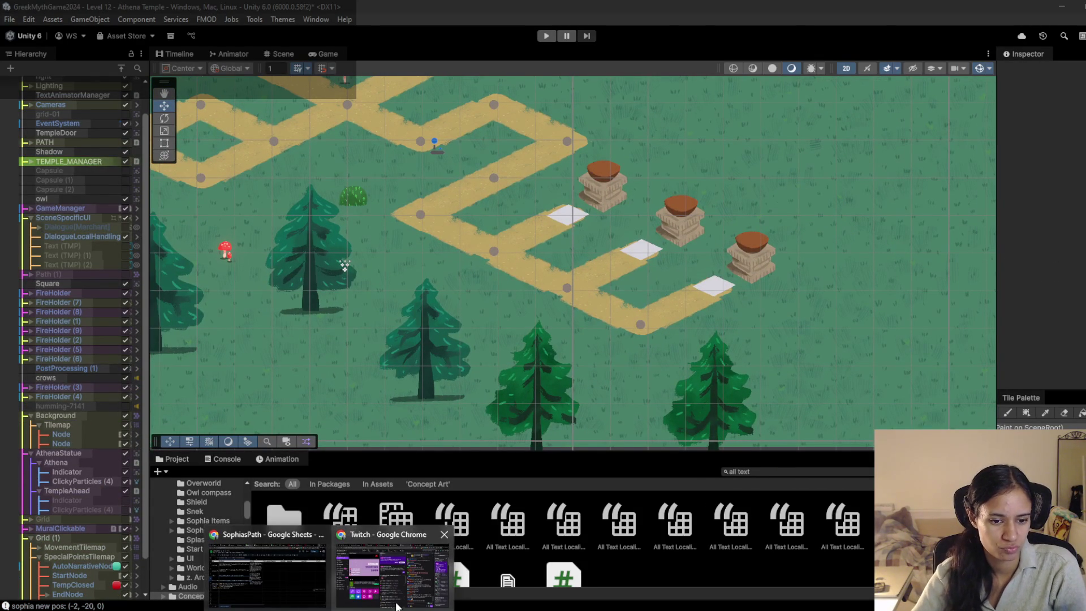
{"action": "mouse_move", "coordinate": [267, 605]}
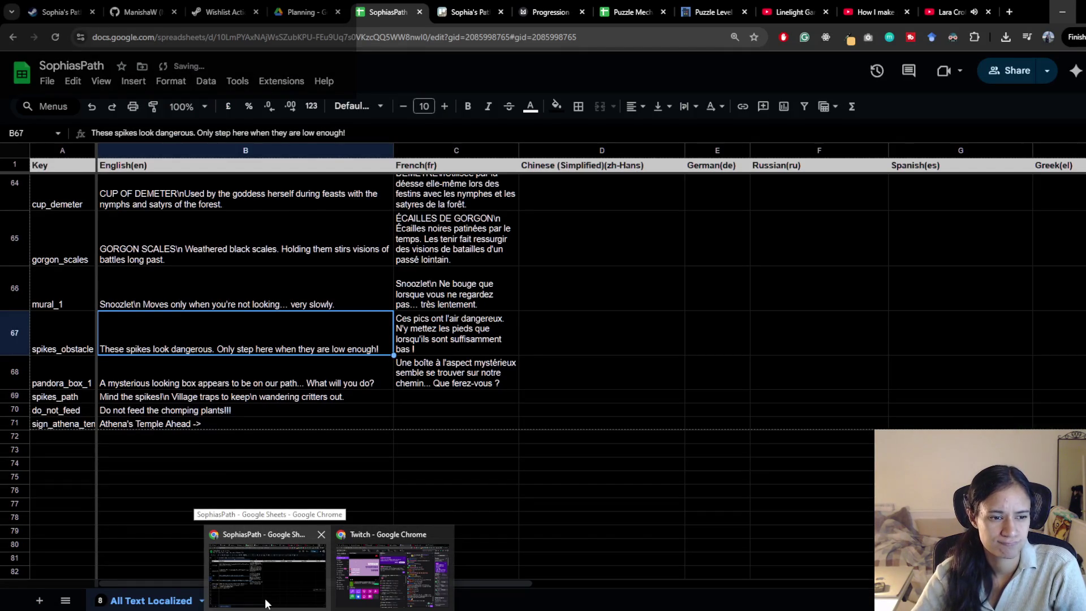
{"action": "left_click", "coordinate": [267, 604]}
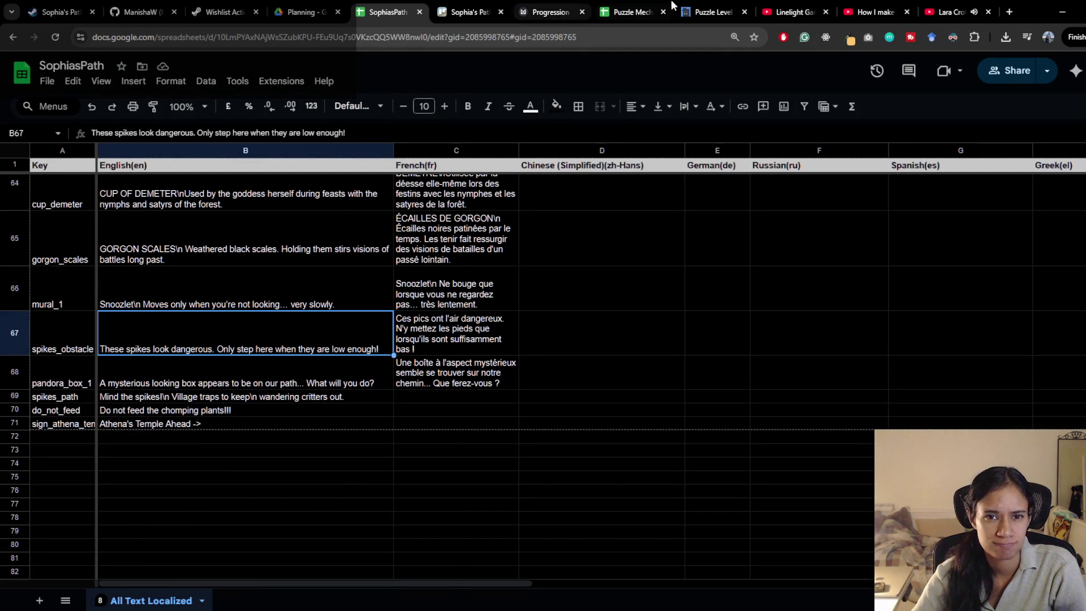
{"action": "left_click", "coordinate": [648, 6]}
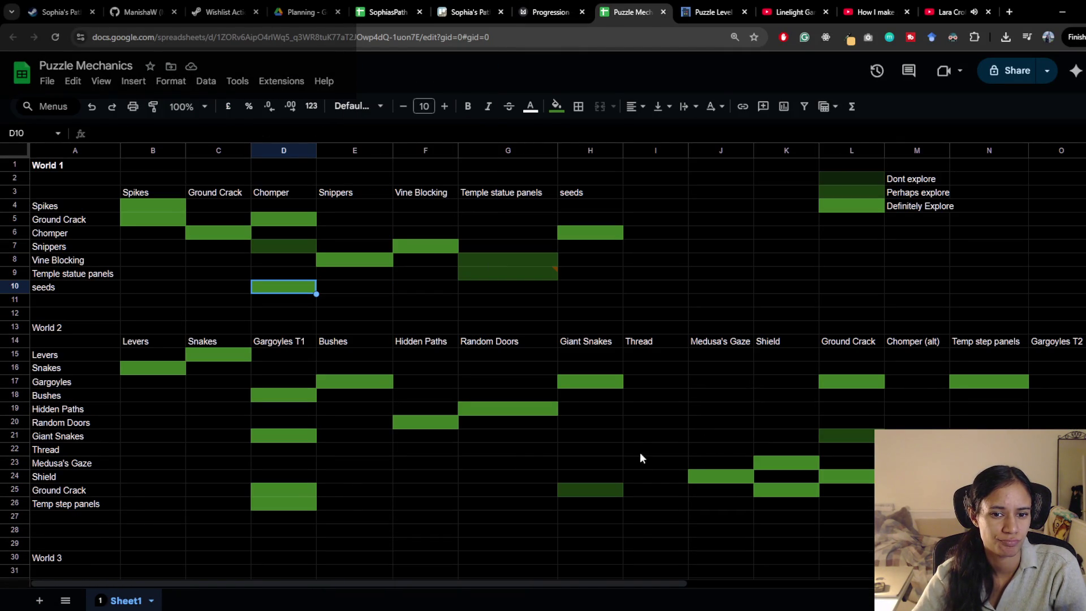
{"action": "key", "text": "alt+Tab"}
{"action": "scroll", "coordinate": [80, 116], "scroll_direction": "up", "scroll_amount": 2}
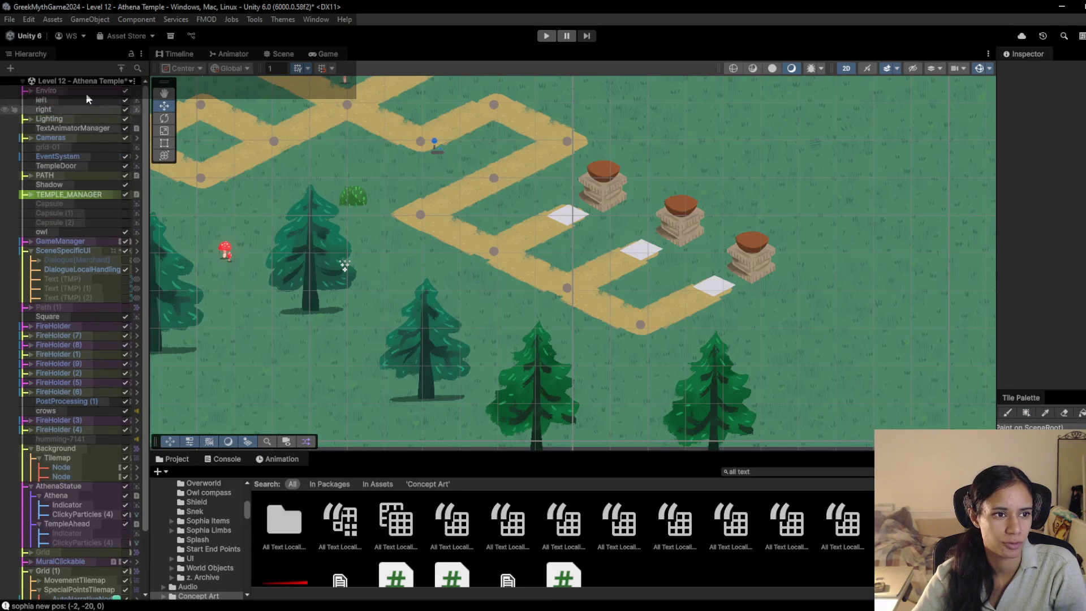
Step: Save the Level 12 - Athena Temple scene, load Level 10 and start Play mode
{"action": "left_click", "coordinate": [77, 82]}
{"action": "left_click", "coordinate": [75, 239]}
{"action": "left_click", "coordinate": [561, 338]}
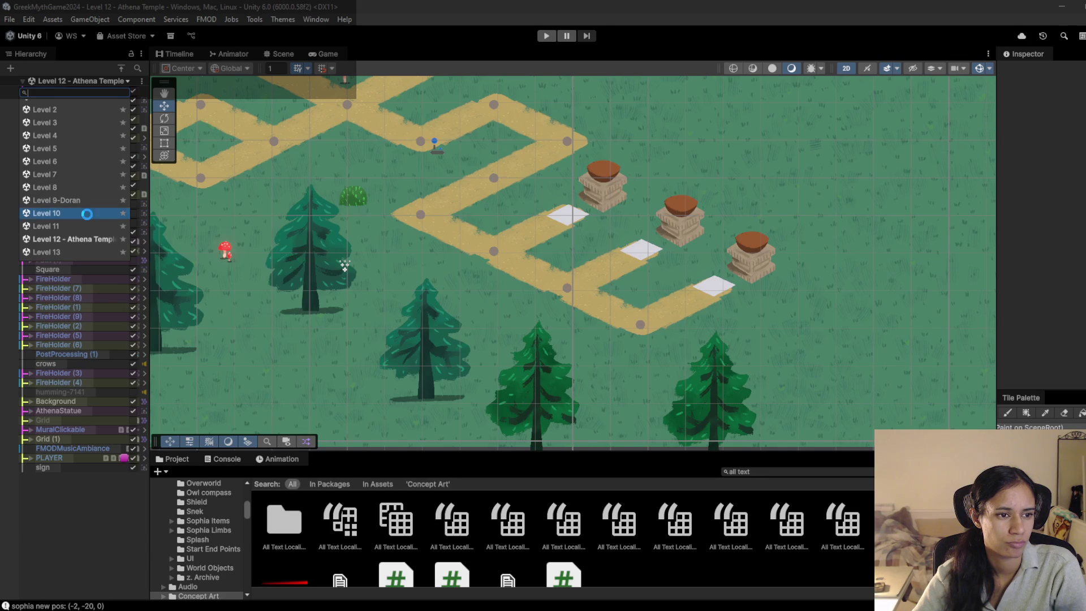
{"action": "left_click", "coordinate": [87, 214]}
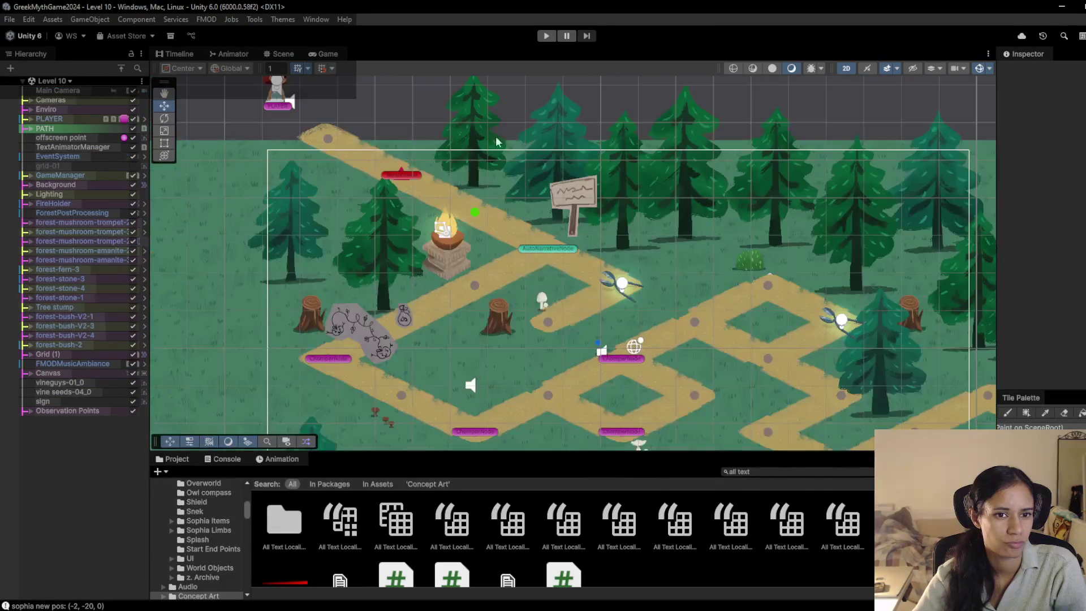
{"action": "left_click", "coordinate": [546, 36]}
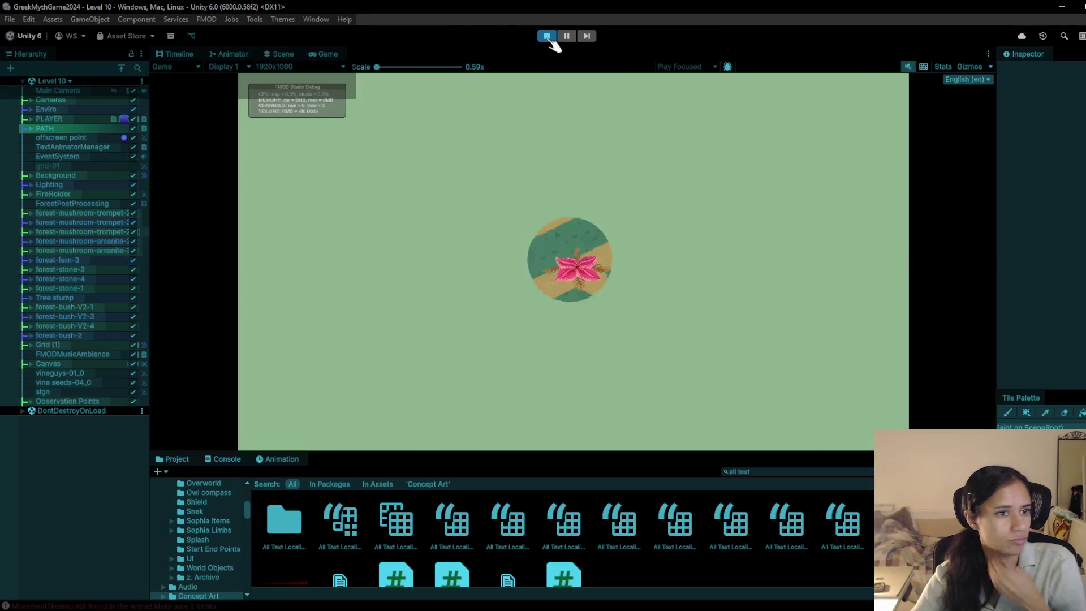
Step: Walk Sophia from the signpost along the paths, toggling the flowers, then stop Play mode
{"action": "left_click", "coordinate": [511, 167]}
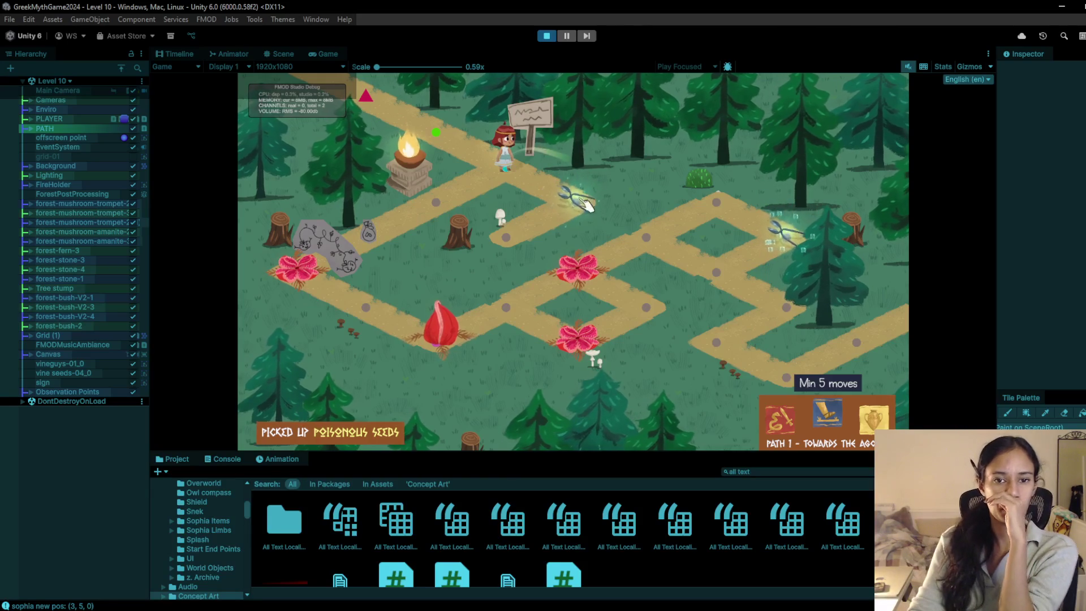
{"action": "left_click", "coordinate": [509, 195]}
{"action": "left_click", "coordinate": [441, 206]}
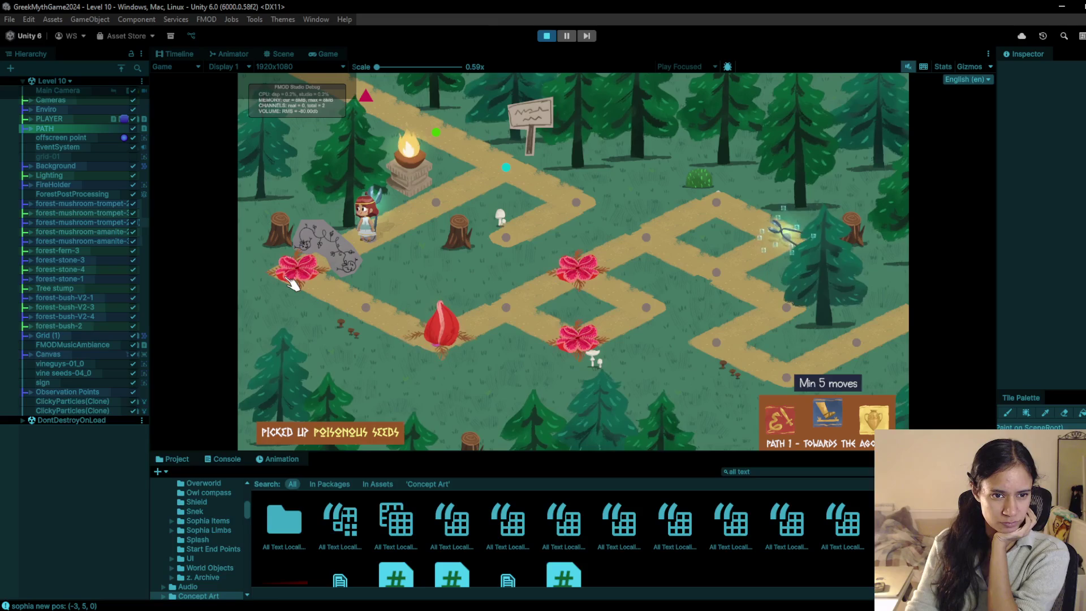
{"action": "left_click", "coordinate": [434, 198]}
{"action": "left_click", "coordinate": [343, 268]}
{"action": "left_click", "coordinate": [357, 314]}
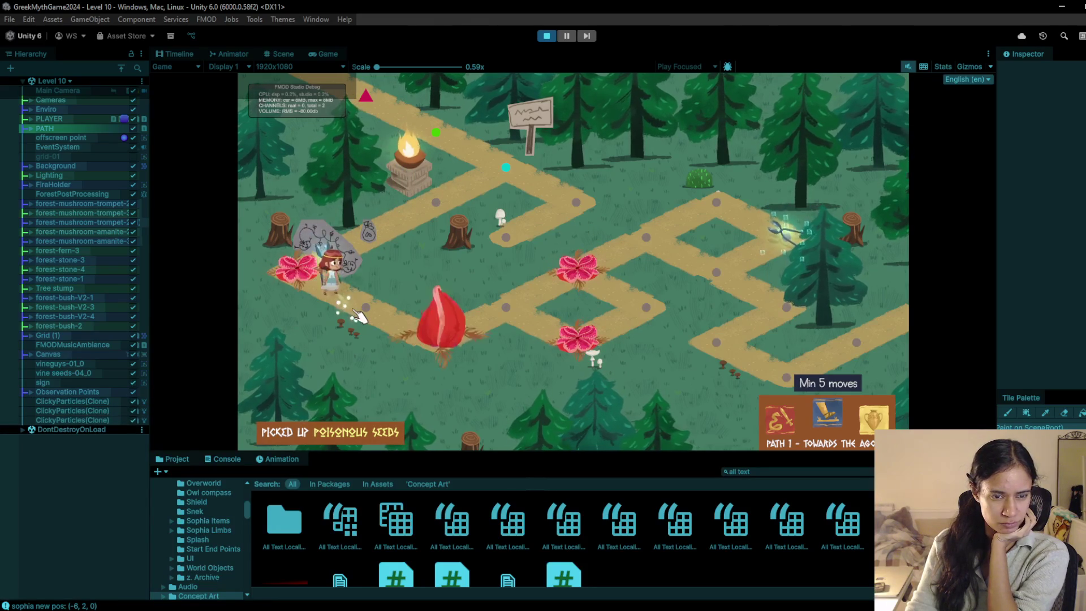
{"action": "left_click", "coordinate": [472, 362]}
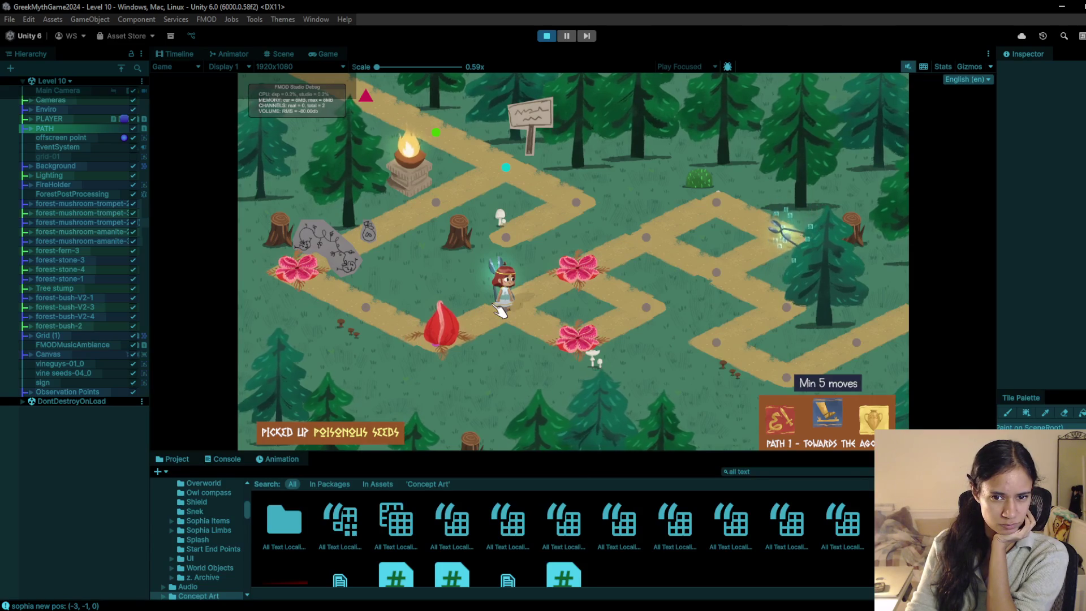
{"action": "left_click", "coordinate": [554, 347]}
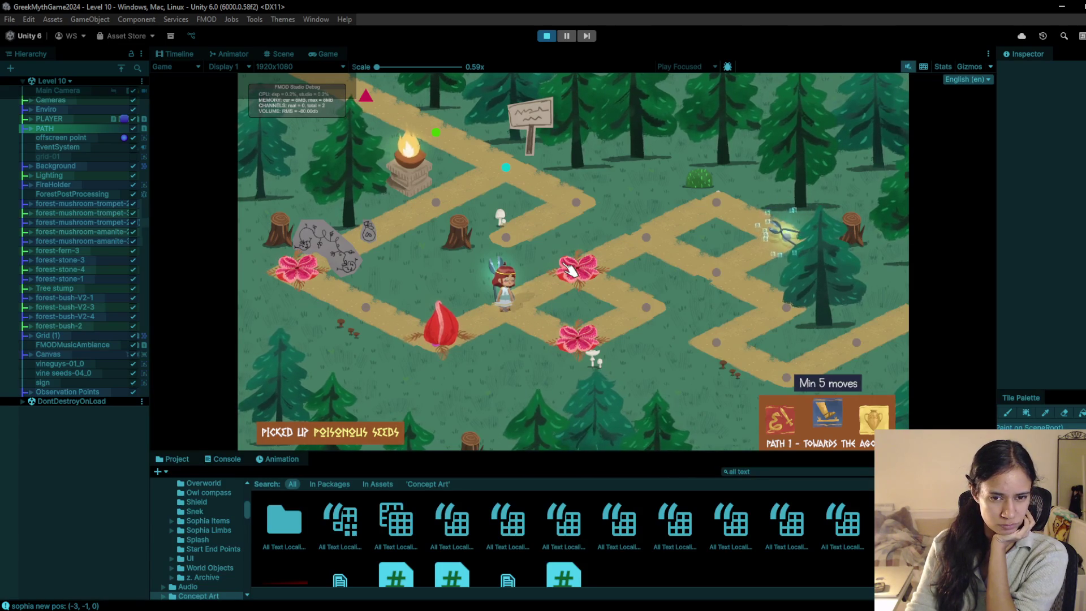
{"action": "left_click", "coordinate": [583, 274]}
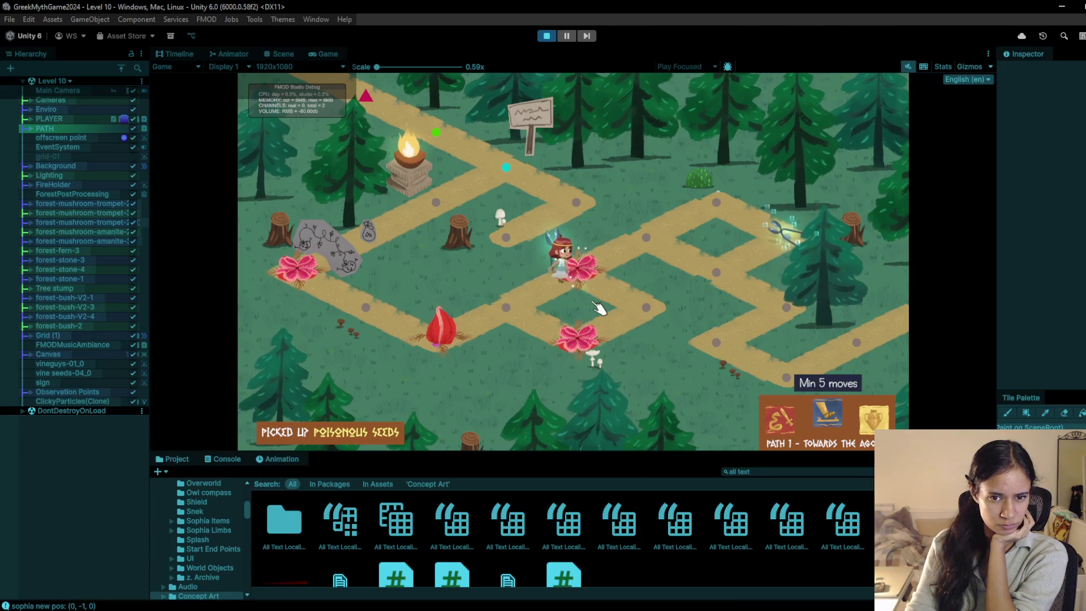
{"action": "left_click", "coordinate": [546, 36]}
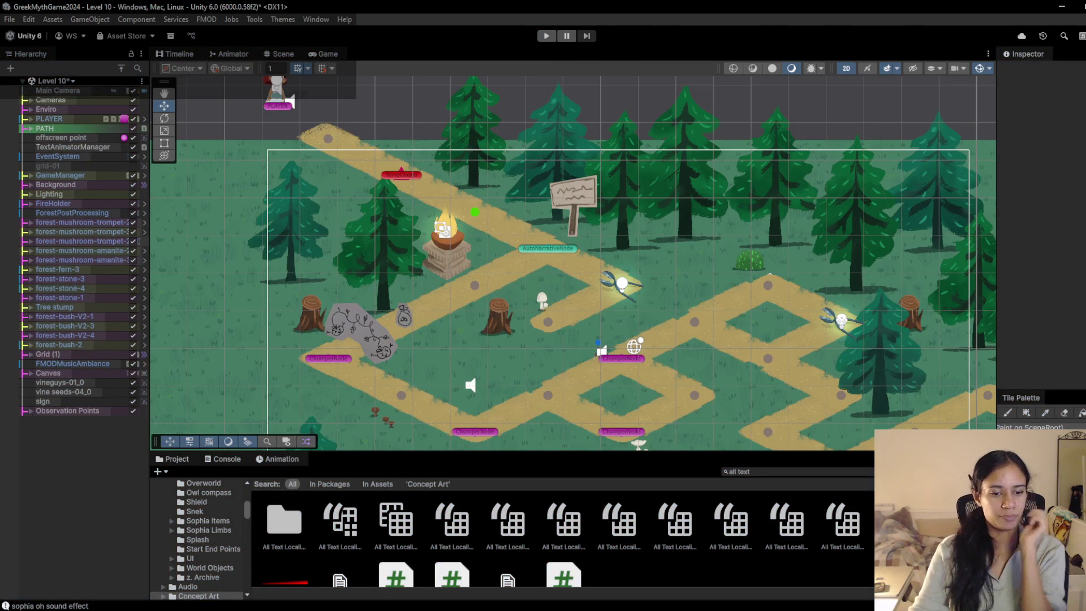
Step: On the Sophia's Path Trello board, add a 'Collect Seeds' card to World 1
{"action": "mouse_move", "coordinate": [339, 608]}
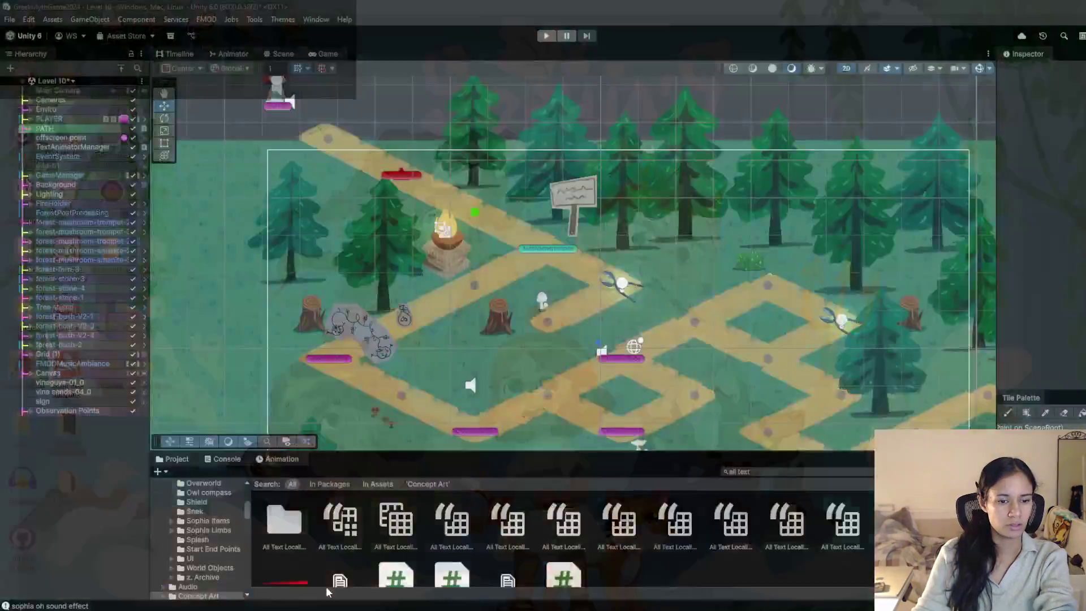
{"action": "left_click", "coordinate": [322, 586]}
{"action": "left_click", "coordinate": [473, 12]}
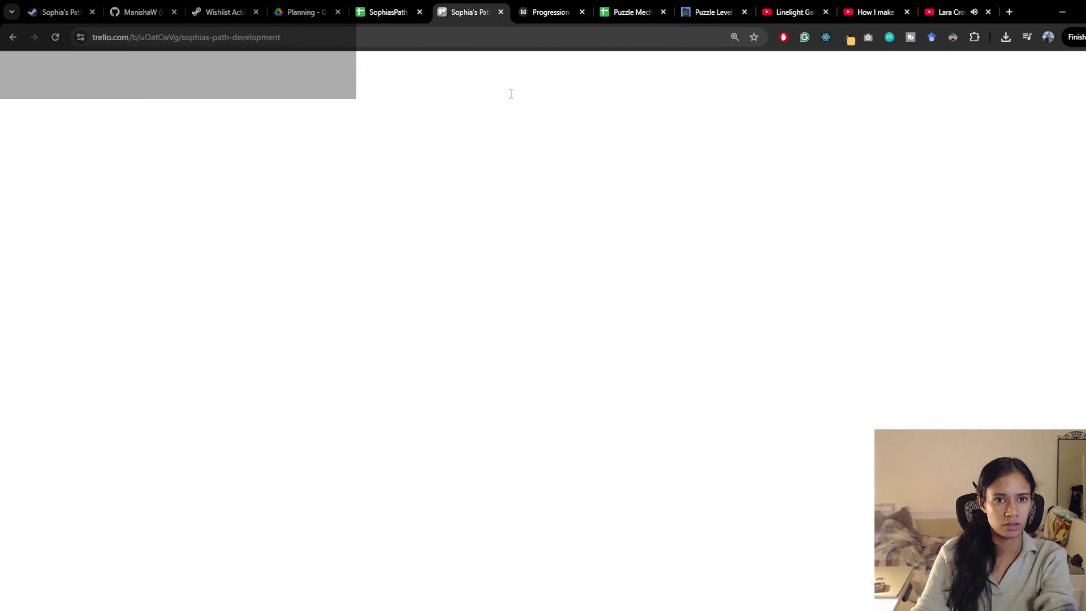
{"action": "left_click", "coordinate": [496, 342]}
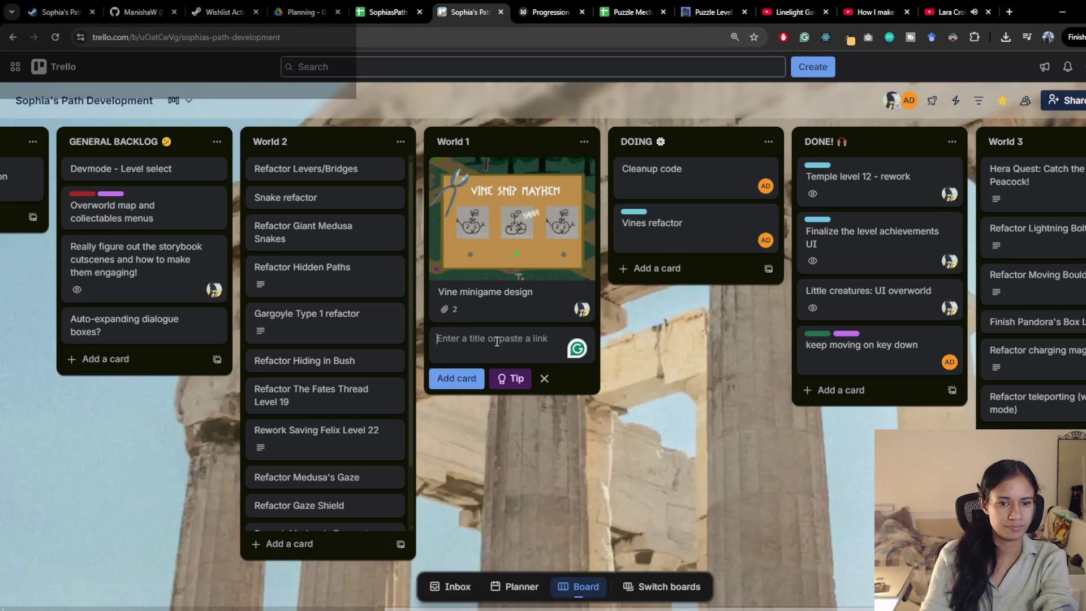
{"action": "type", "text": "Collect Seeds"}
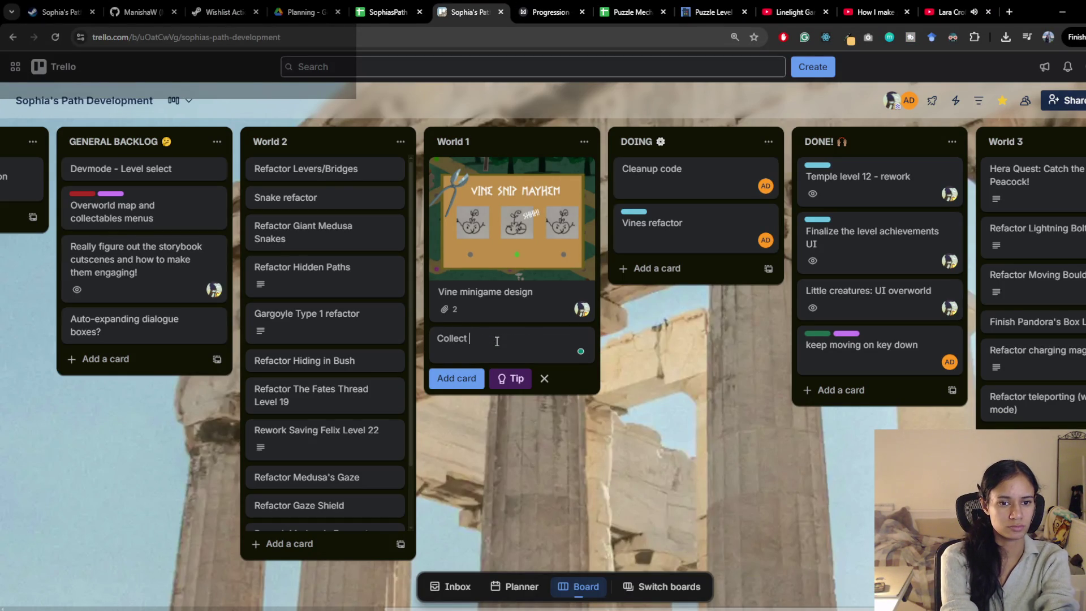
{"action": "key", "text": "Return"}
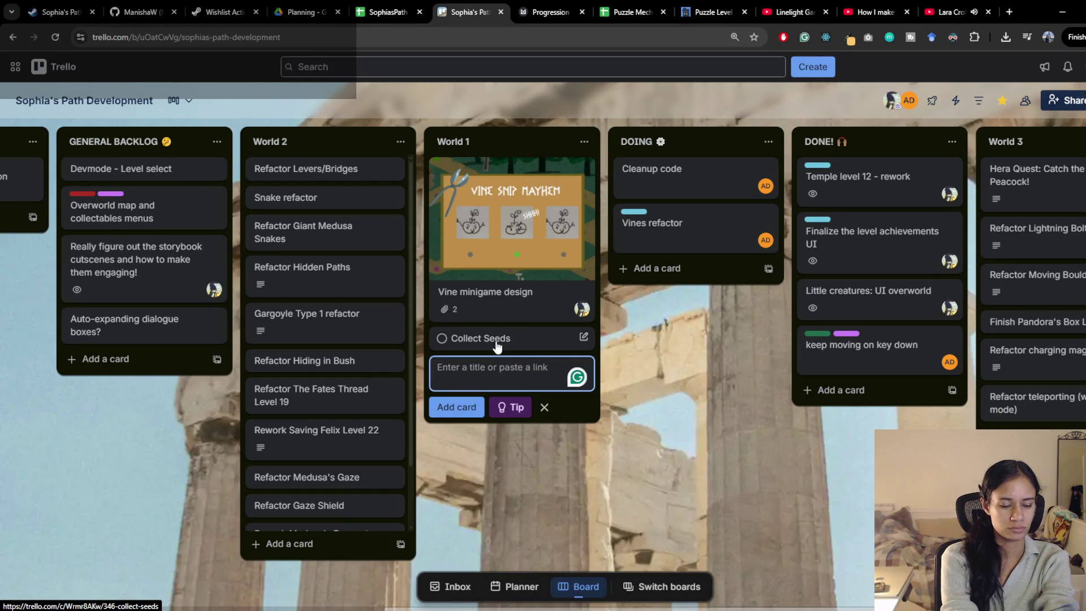
Step: Add 'Feed Seeds' and 'Also... Multivine two different directions. Avoid or handle?' cards, then search 'random shuffle' in a new tab
{"action": "type", "text": "Feed "}
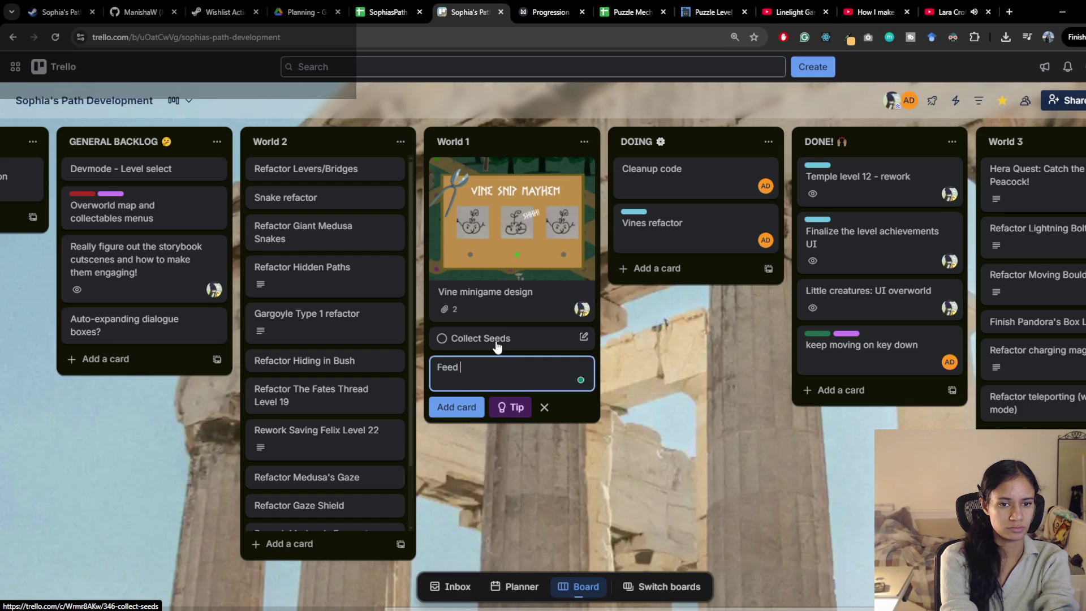
{"action": "type", "text": "Seeds"}
{"action": "key", "text": "Return"}
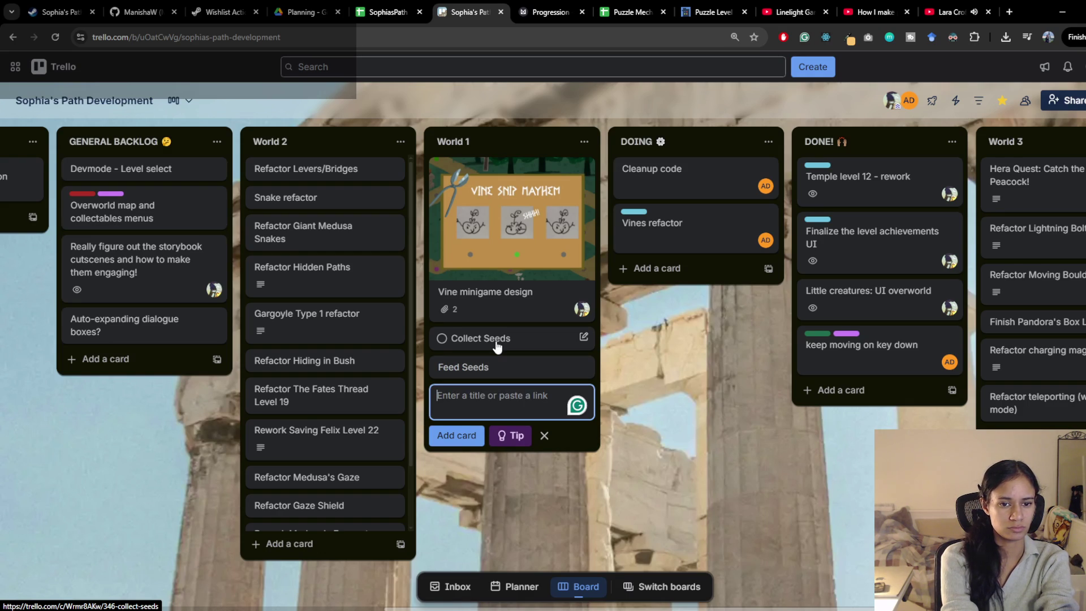
{"action": "type", "text": "Also..."}
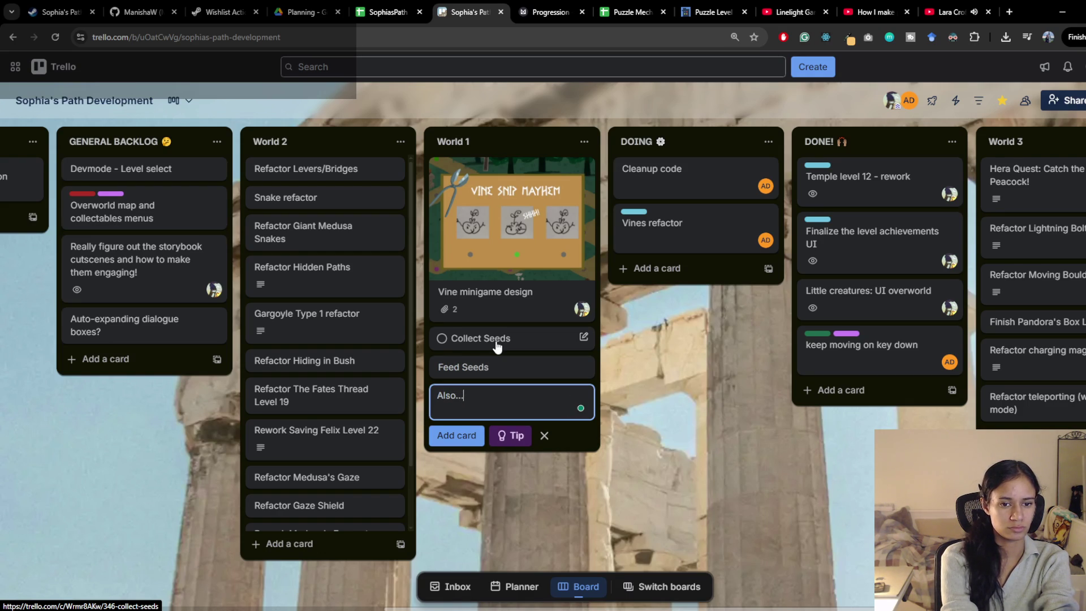
{"action": "type", "text": " Mul"}
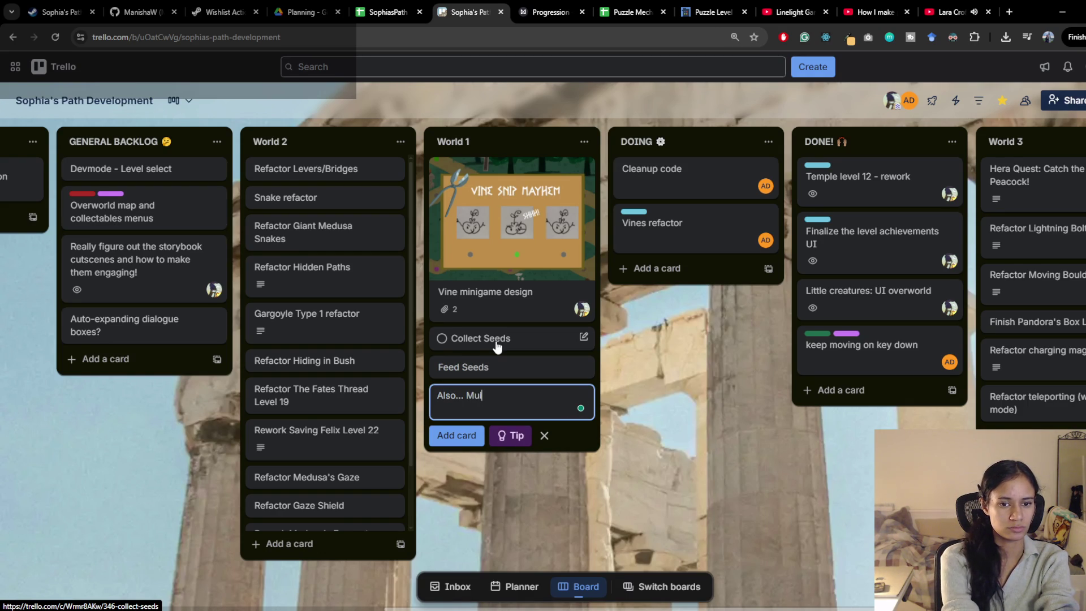
{"action": "type", "text": "tivine "}
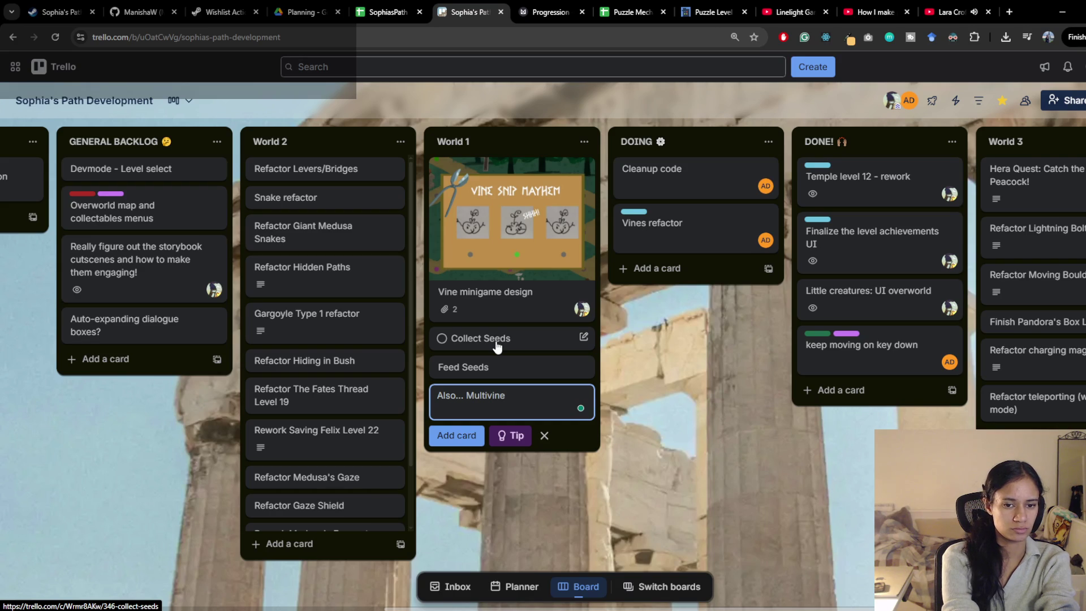
{"action": "type", "text": "two different "}
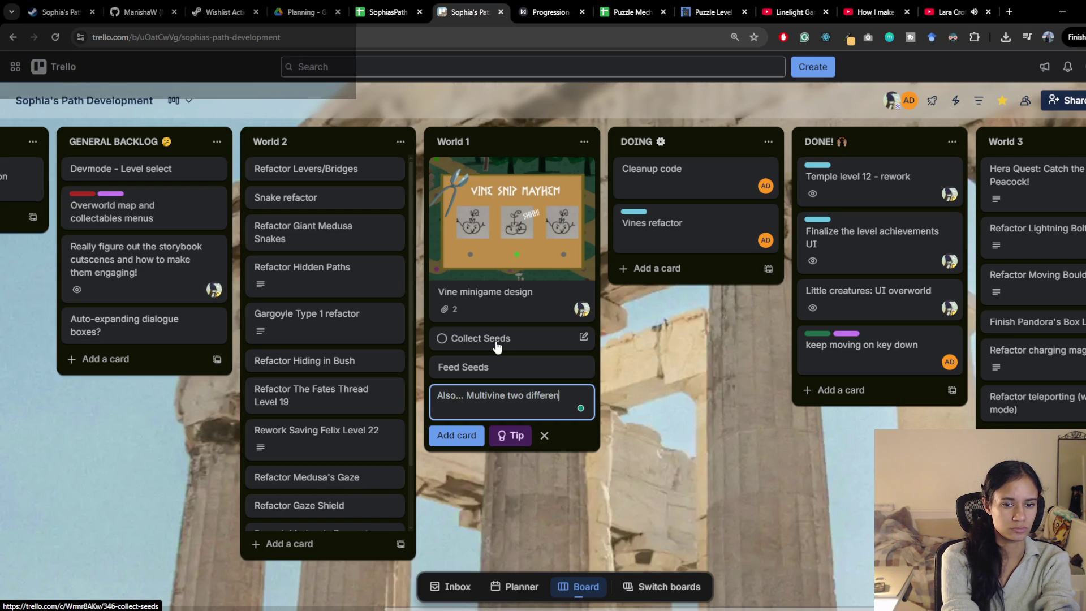
{"action": "type", "text": "directions"}
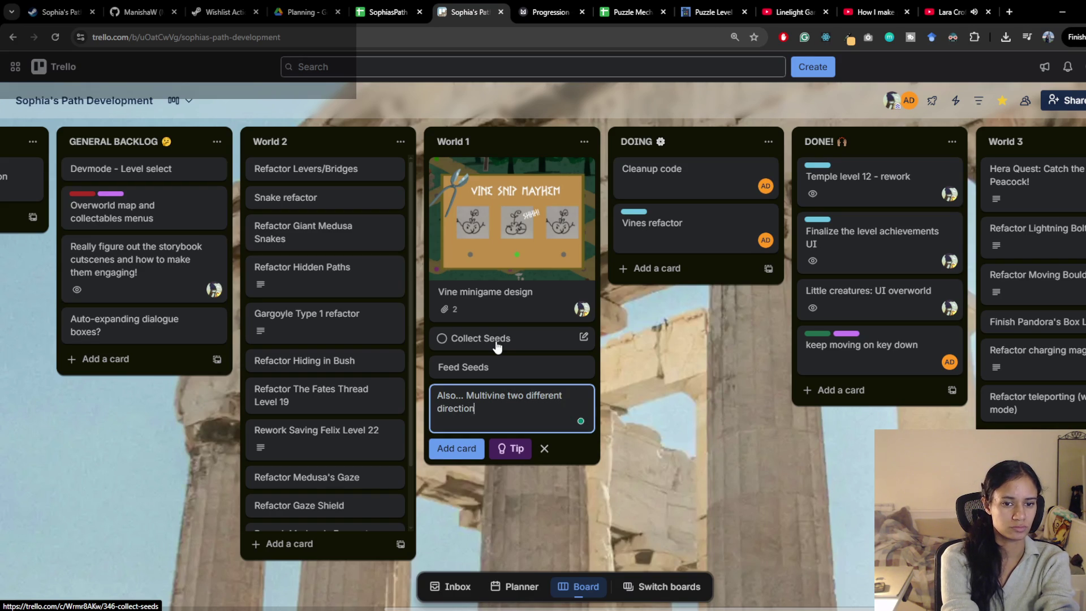
{"action": "key", "text": "BackSpace"}
{"action": "type", "text": ". Avoi"}
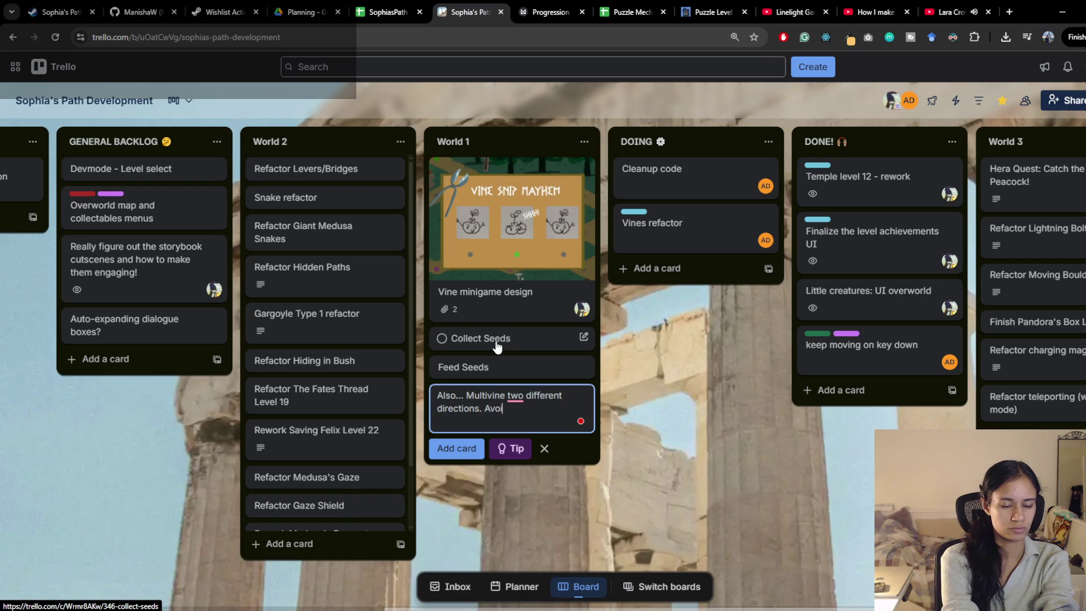
{"action": "type", "text": "d or handle?"}
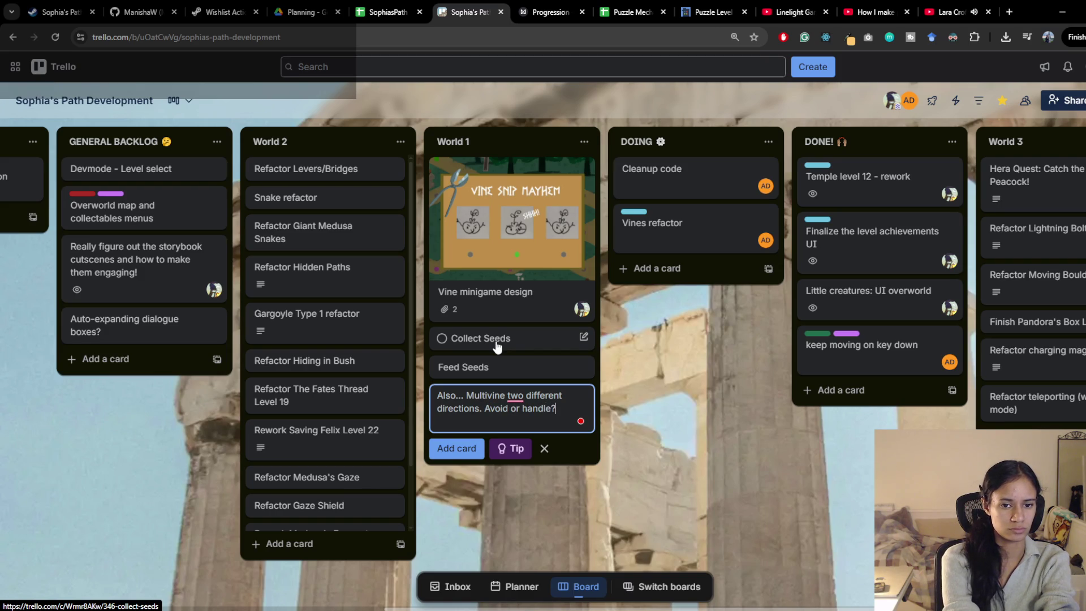
{"action": "key", "text": "Return"}
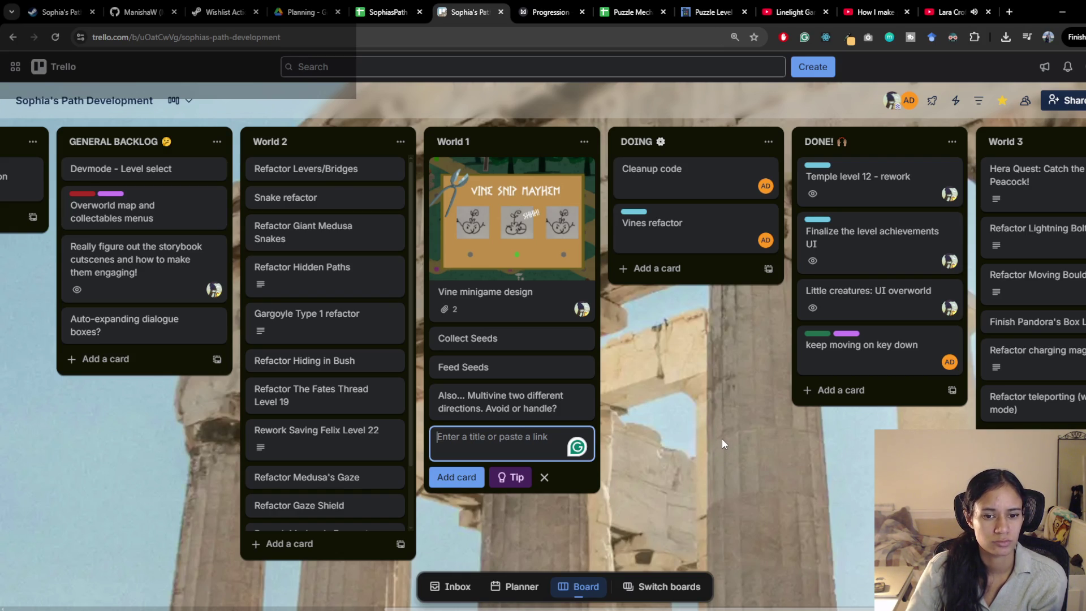
{"action": "key", "text": "ctrl+t"}
{"action": "type", "text": "ran"}
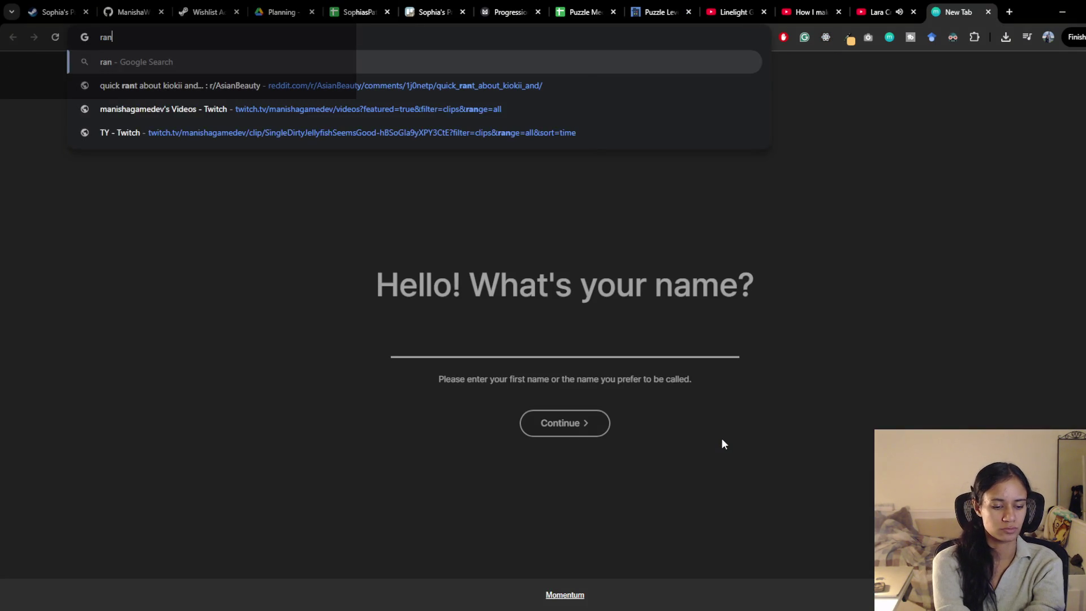
{"action": "type", "text": "dom shuffle"}
{"action": "key", "text": "Return"}
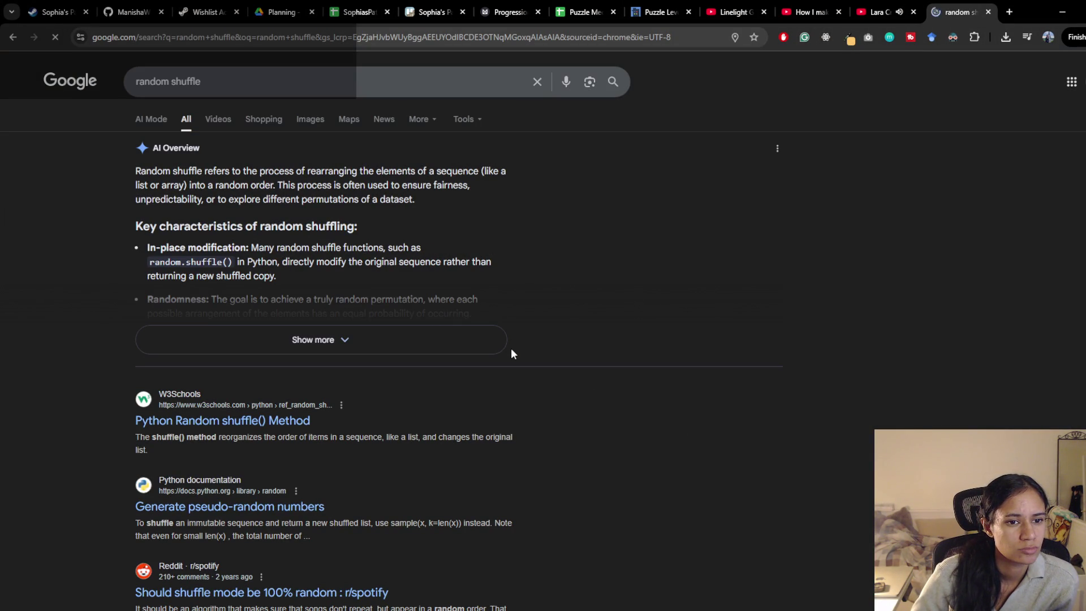
{"action": "scroll", "coordinate": [512, 349], "scroll_direction": "down", "scroll_amount": 2}
{"action": "scroll", "coordinate": [512, 352], "scroll_direction": "down", "scroll_amount": 1}
{"action": "scroll", "coordinate": [574, 155], "scroll_direction": "up", "scroll_amount": 3}
{"action": "middle_click", "coordinate": [966, 5]}
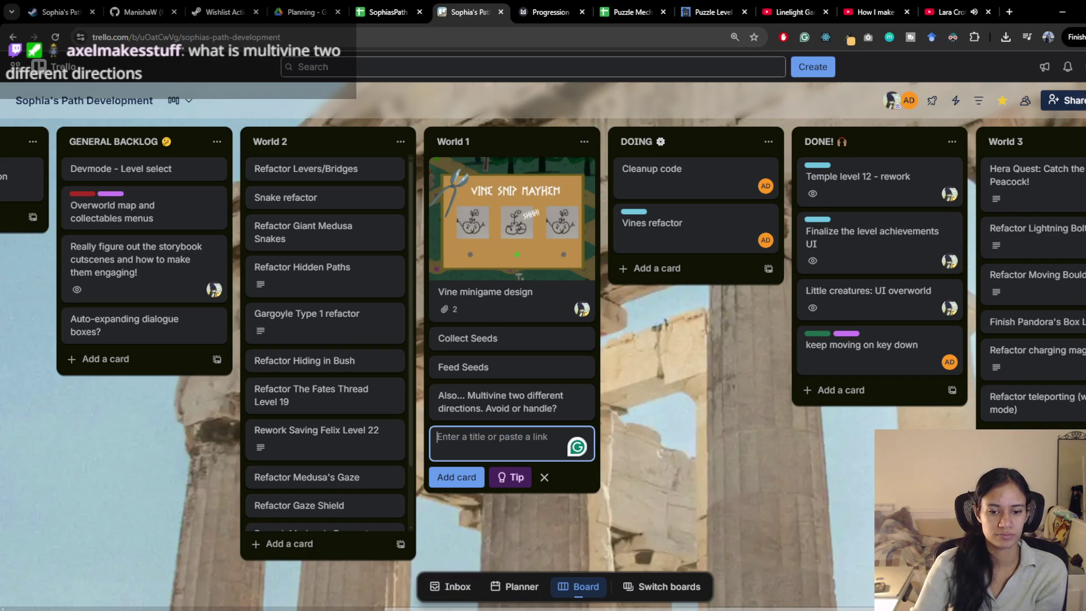
{"action": "left_click", "coordinate": [589, 603]}
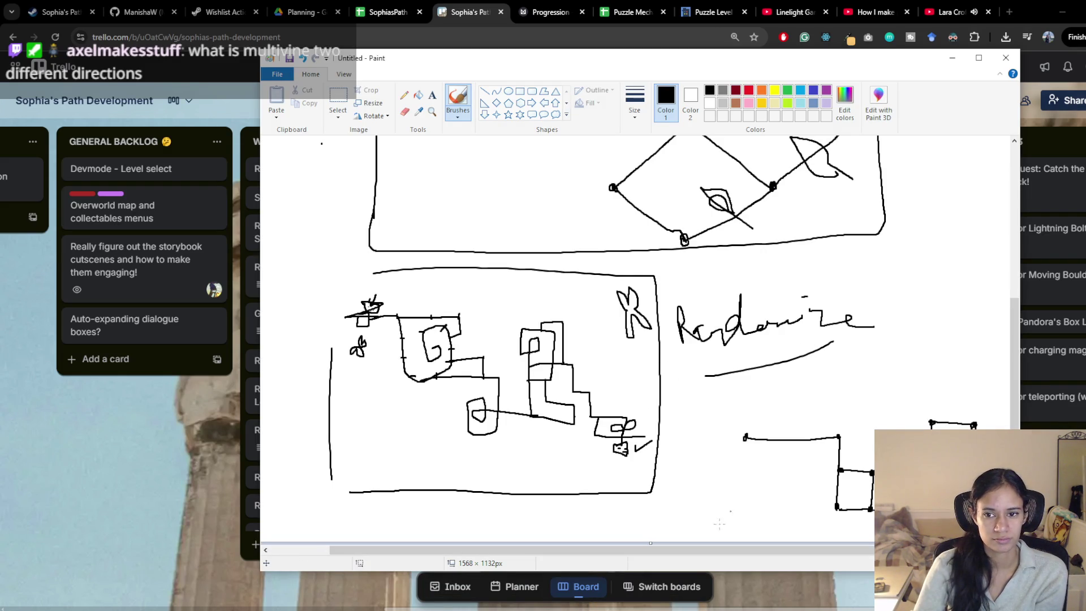
Step: Draw a cross-shaped vine junction beside the earlier sketches
{"action": "scroll", "coordinate": [886, 236], "scroll_direction": "right", "scroll_amount": 3}
{"action": "left_click_drag", "start_coordinate": [896, 223], "coordinate": [912, 337]}
{"action": "mouse_move", "coordinate": [819, 277]}
{"action": "left_mouse_down"}
{"action": "mouse_move", "coordinate": [959, 273]}
{"action": "mouse_move", "coordinate": [900, 259]}
{"action": "mouse_move", "coordinate": [947, 271]}
{"action": "mouse_move", "coordinate": [947, 290]}
{"action": "mouse_move", "coordinate": [901, 294]}
{"action": "mouse_move", "coordinate": [921, 304]}
{"action": "left_mouse_up"}
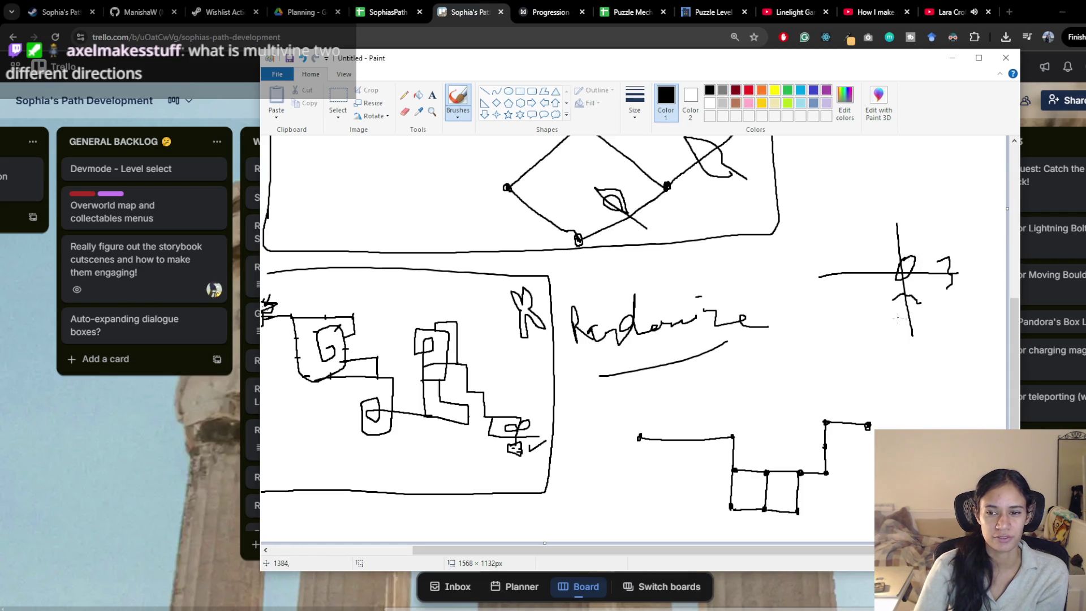
Step: In green, draw loops marking the top and lower branches of the cross
{"action": "left_click", "coordinate": [788, 90]}
{"action": "left_click_drag", "start_coordinate": [944, 233], "coordinate": [950, 230]}
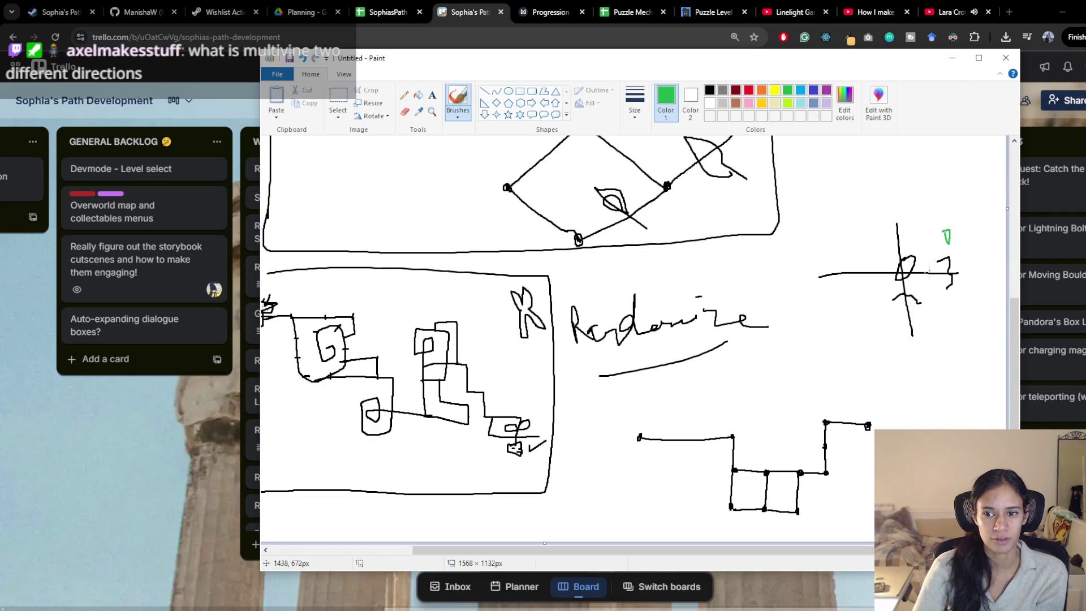
{"action": "left_click_drag", "start_coordinate": [915, 288], "coordinate": [917, 294]}
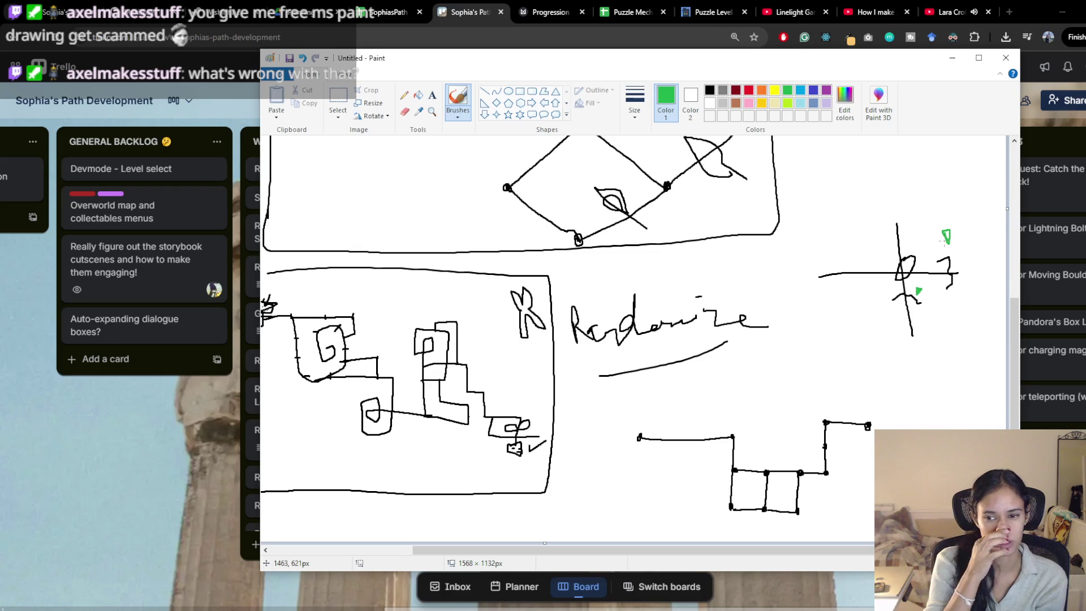
{"action": "mouse_move", "coordinate": [950, 228]}
{"action": "left_mouse_down"}
{"action": "mouse_move", "coordinate": [937, 233]}
{"action": "mouse_move", "coordinate": [949, 242]}
{"action": "left_mouse_up"}
{"action": "mouse_move", "coordinate": [918, 278]}
{"action": "left_mouse_down"}
{"action": "mouse_move", "coordinate": [926, 293]}
{"action": "mouse_move", "coordinate": [915, 281]}
{"action": "mouse_move", "coordinate": [942, 285]}
{"action": "left_mouse_up"}
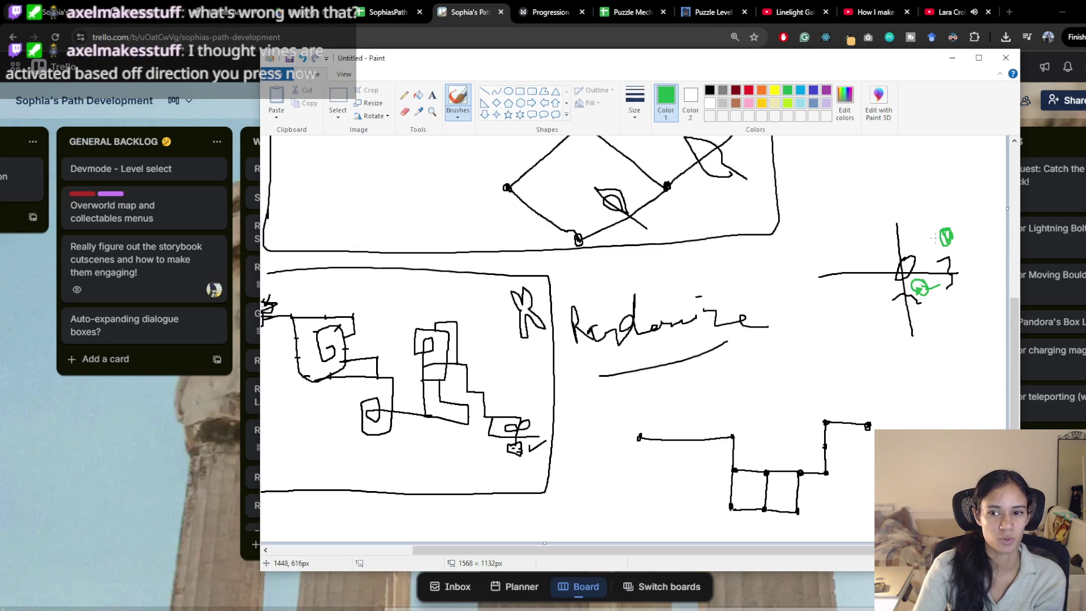
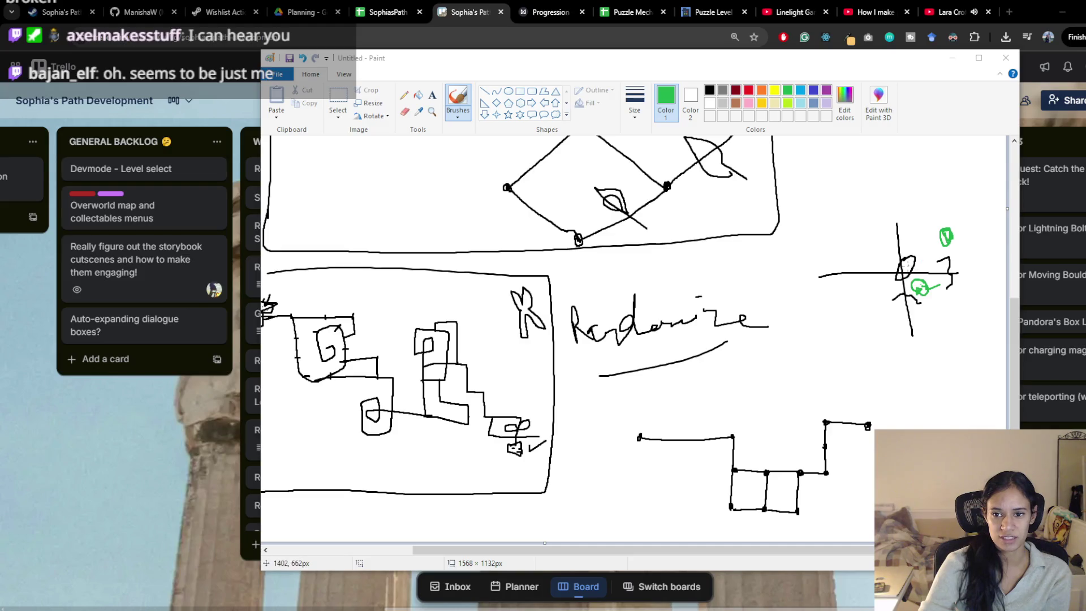
Step: Draw green boxes, a dividing line, strokes and a dot around the cross sketch in Paint
{"action": "left_click", "coordinate": [904, 271]}
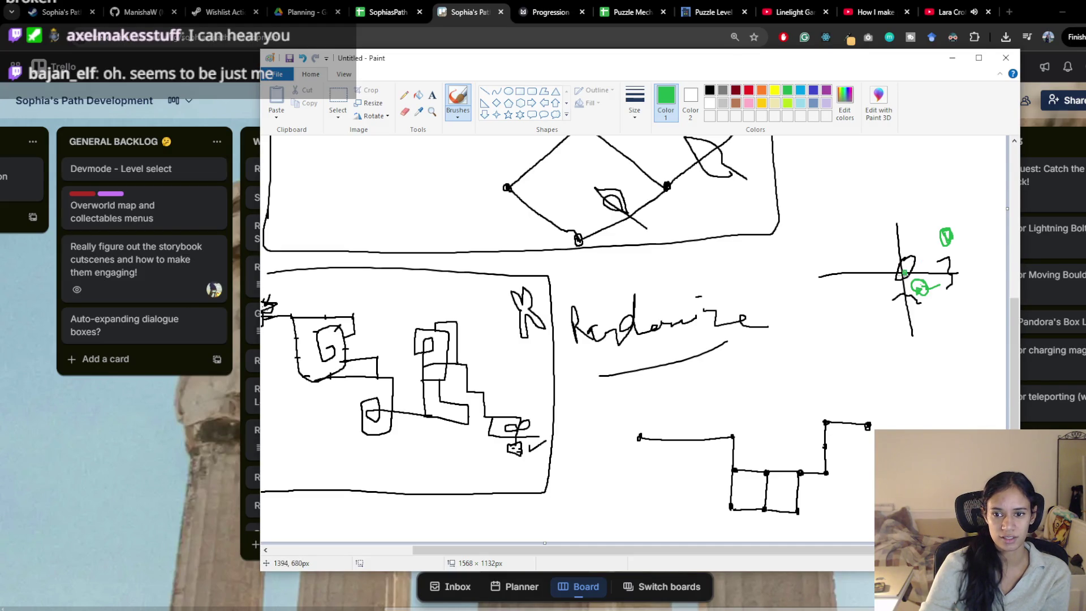
{"action": "mouse_move", "coordinate": [896, 250]}
{"action": "left_mouse_down"}
{"action": "mouse_move", "coordinate": [897, 234]}
{"action": "mouse_move", "coordinate": [926, 242]}
{"action": "mouse_move", "coordinate": [898, 249]}
{"action": "left_mouse_up"}
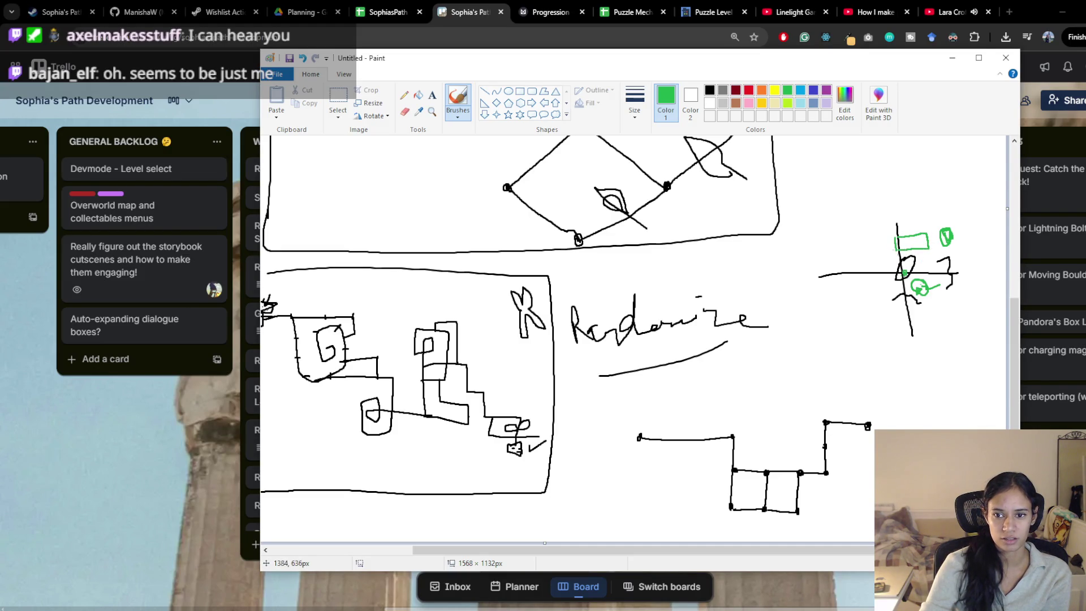
{"action": "left_click_drag", "start_coordinate": [919, 247], "coordinate": [919, 234]}
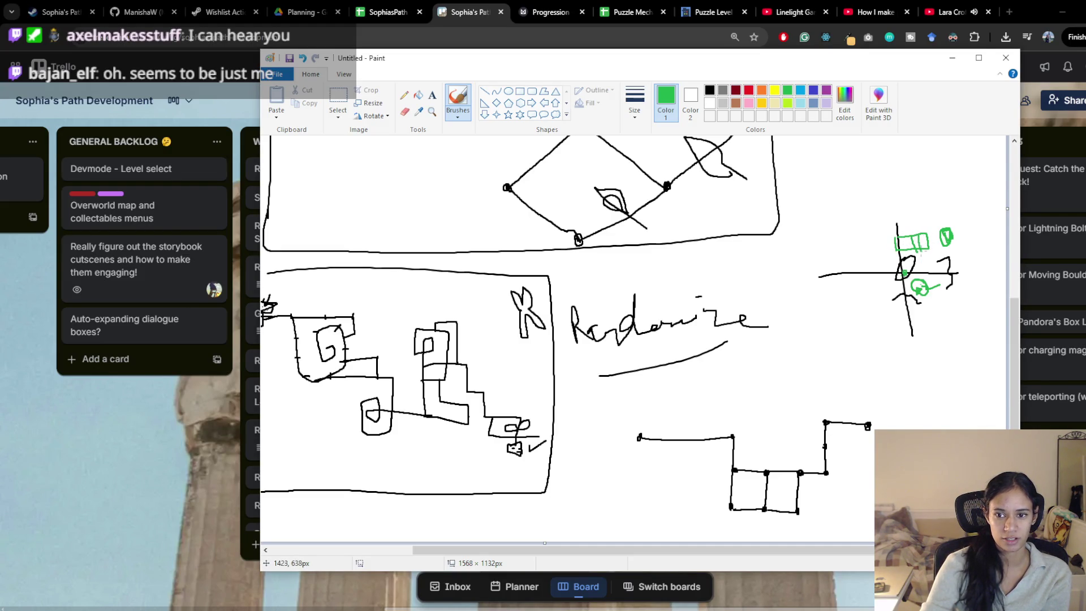
{"action": "mouse_move", "coordinate": [896, 306]}
{"action": "left_mouse_down"}
{"action": "mouse_move", "coordinate": [904, 296]}
{"action": "mouse_move", "coordinate": [931, 308]}
{"action": "mouse_move", "coordinate": [884, 317]}
{"action": "left_mouse_up"}
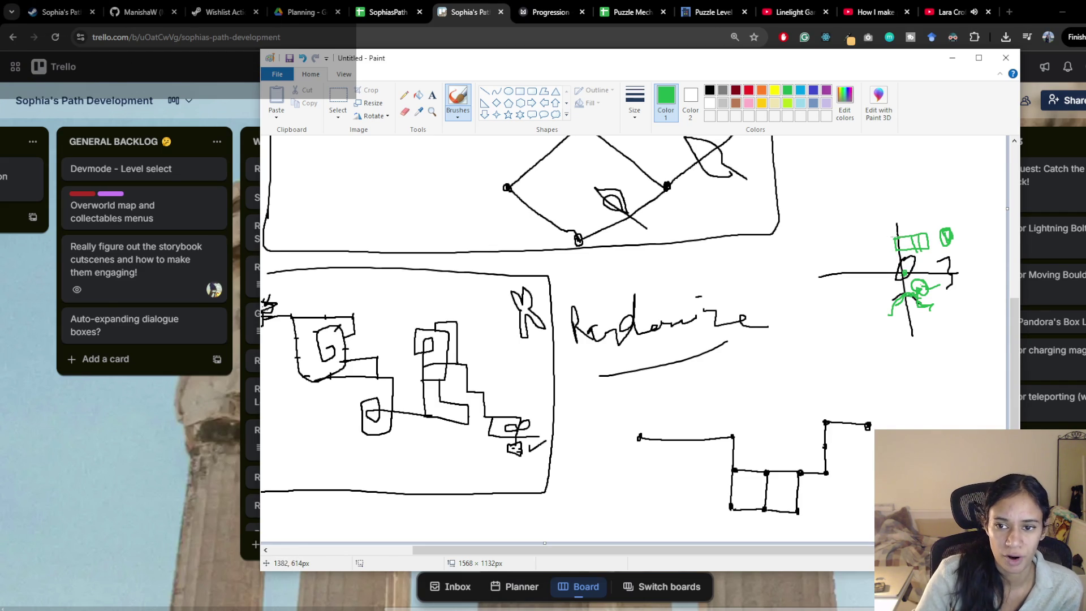
{"action": "left_click_drag", "start_coordinate": [920, 227], "coordinate": [915, 220]}
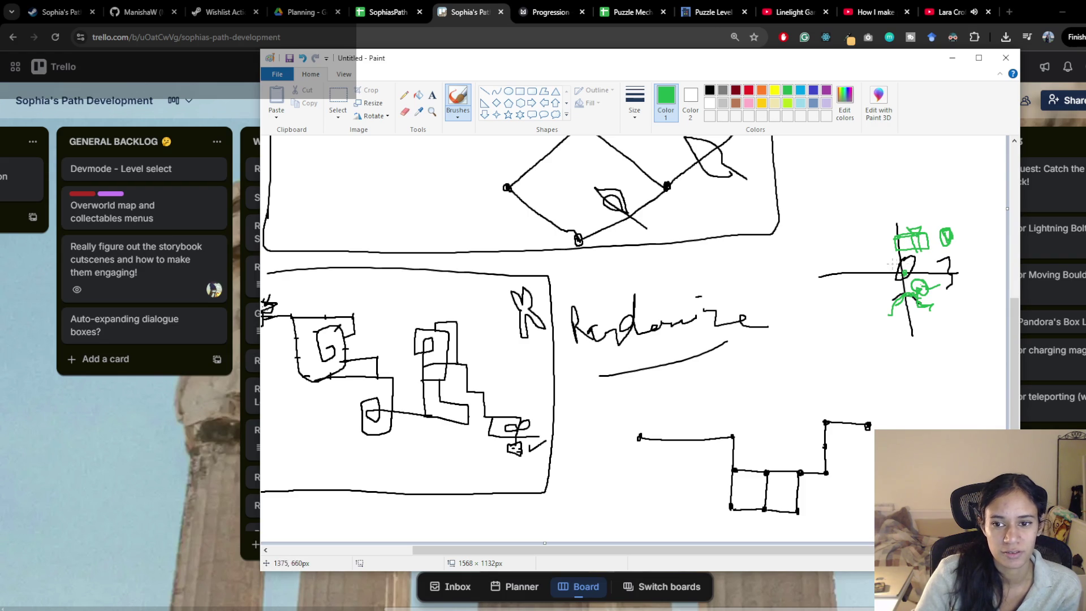
{"action": "left_click_drag", "start_coordinate": [841, 276], "coordinate": [846, 274]}
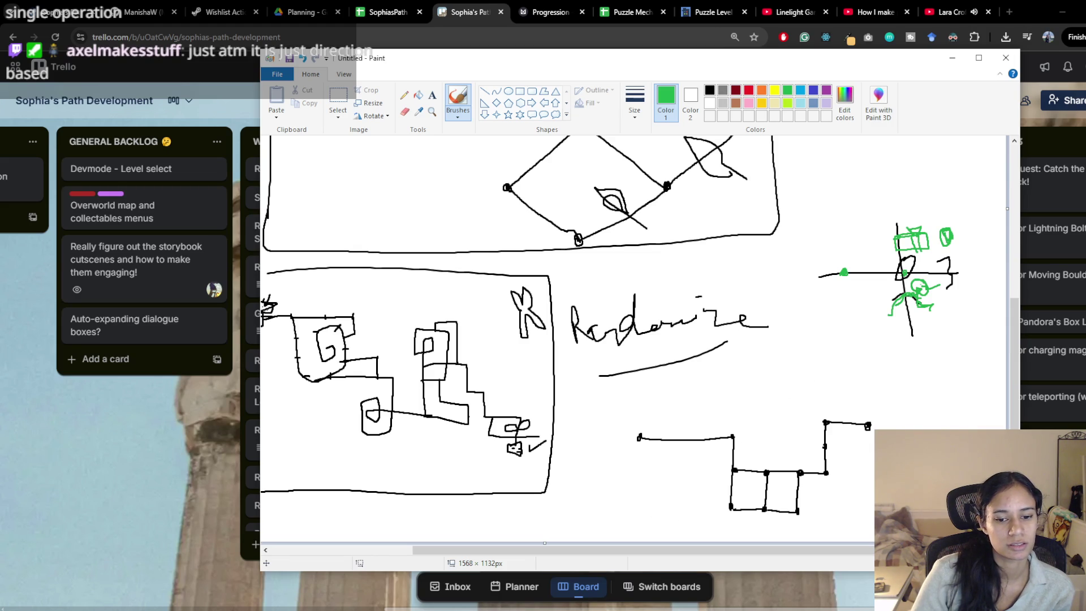
{"action": "key", "text": "alt+Tab"}
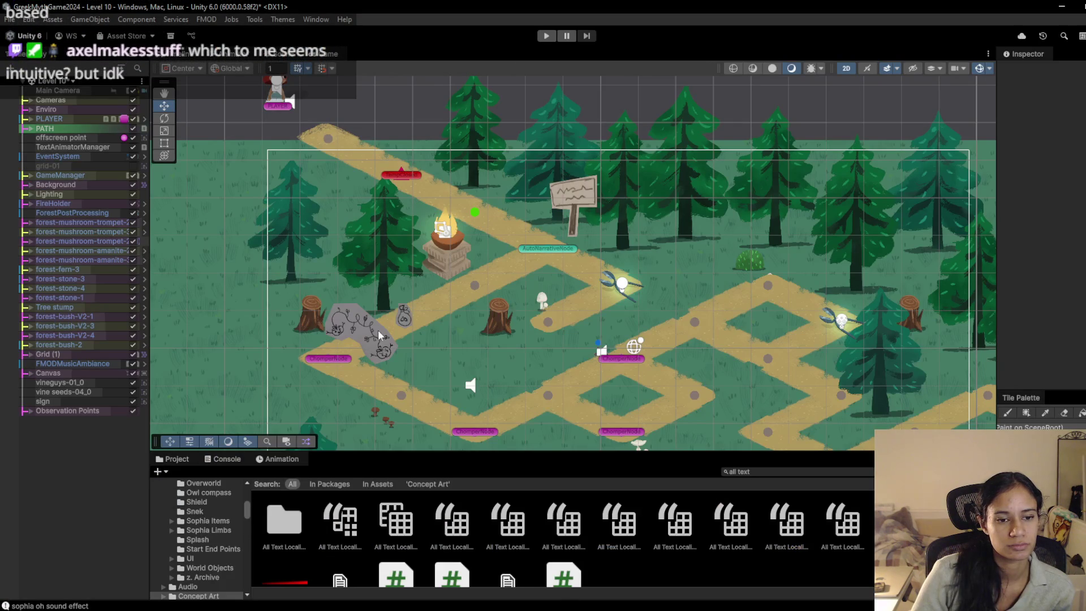
Step: Drag the grey vineguys sprite beside the fire pedestal and start Play mode
{"action": "left_click", "coordinate": [623, 283]}
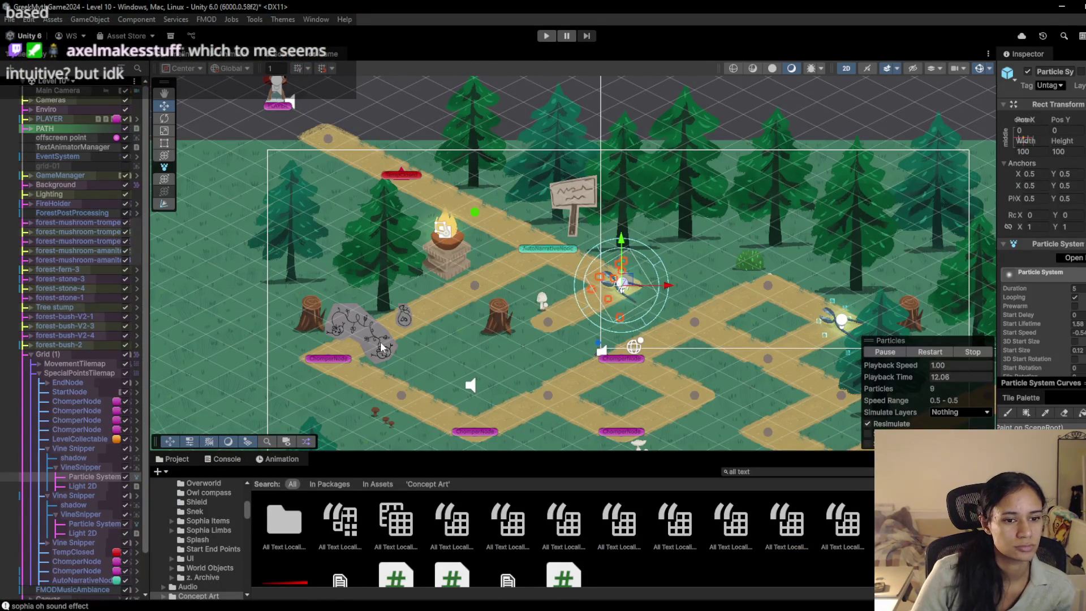
{"action": "left_click", "coordinate": [380, 342]}
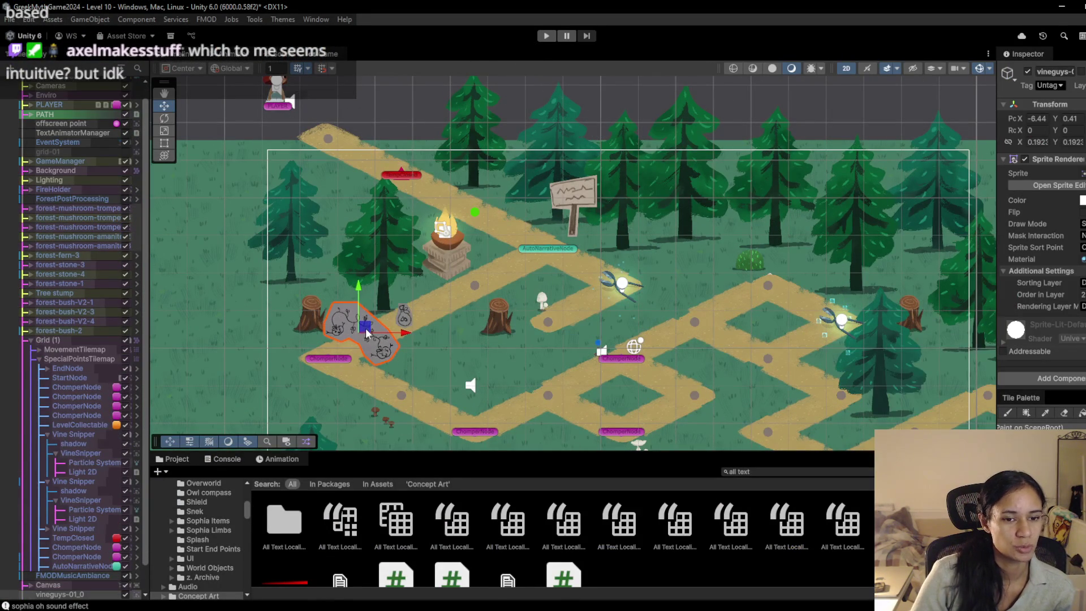
{"action": "mouse_move", "coordinate": [368, 328]}
{"action": "left_mouse_down"}
{"action": "mouse_move", "coordinate": [459, 295]}
{"action": "mouse_move", "coordinate": [442, 288]}
{"action": "left_mouse_up"}
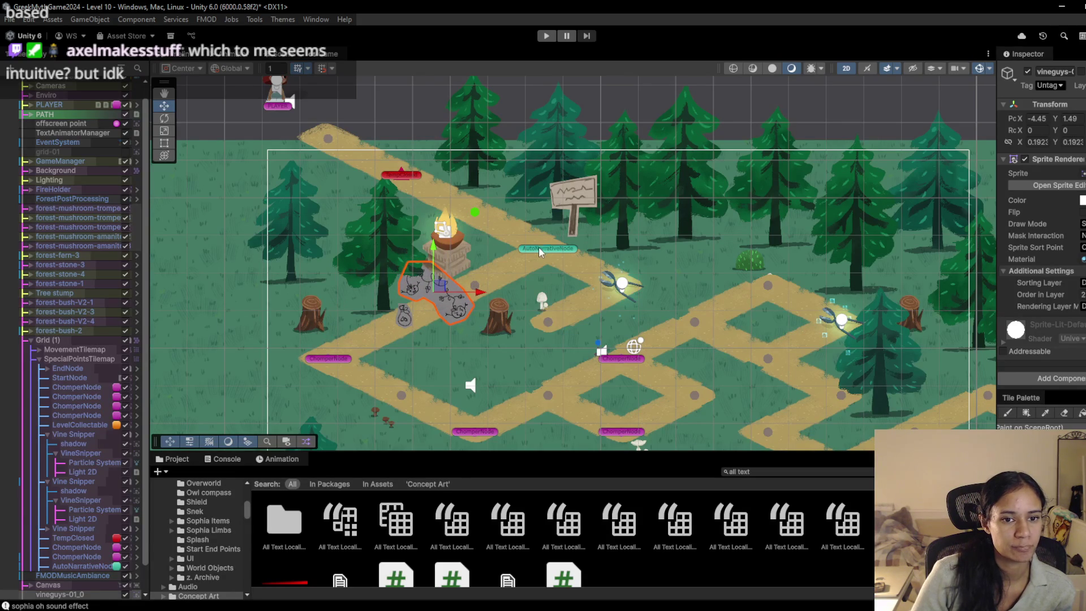
{"action": "left_click", "coordinate": [548, 37]}
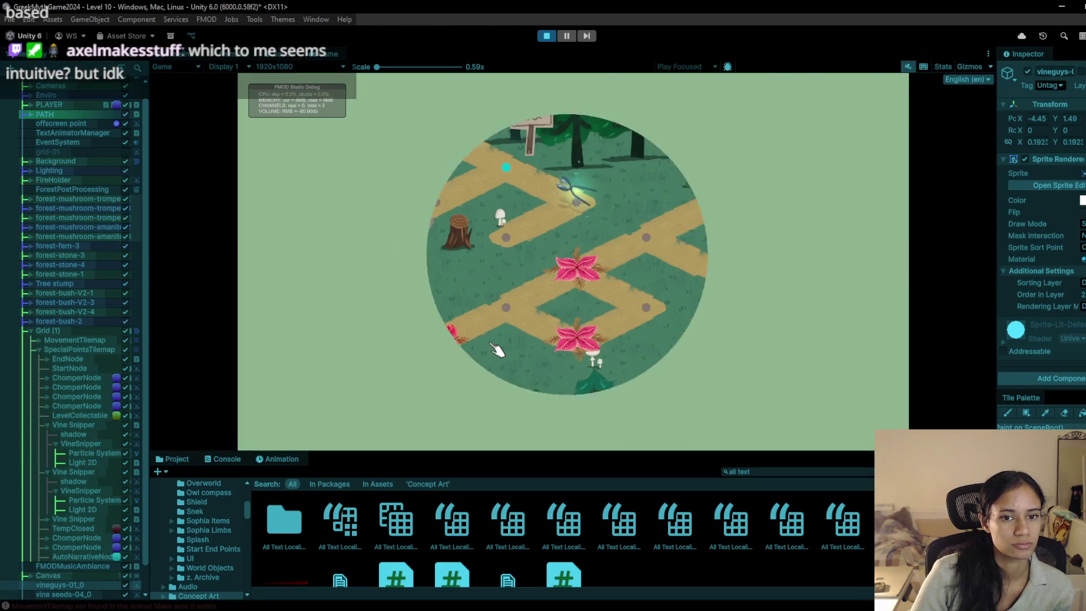
Step: Walk Sophia to the fire, then enable the Vine snipping minigame object under Canvas
{"action": "left_click", "coordinate": [489, 169]}
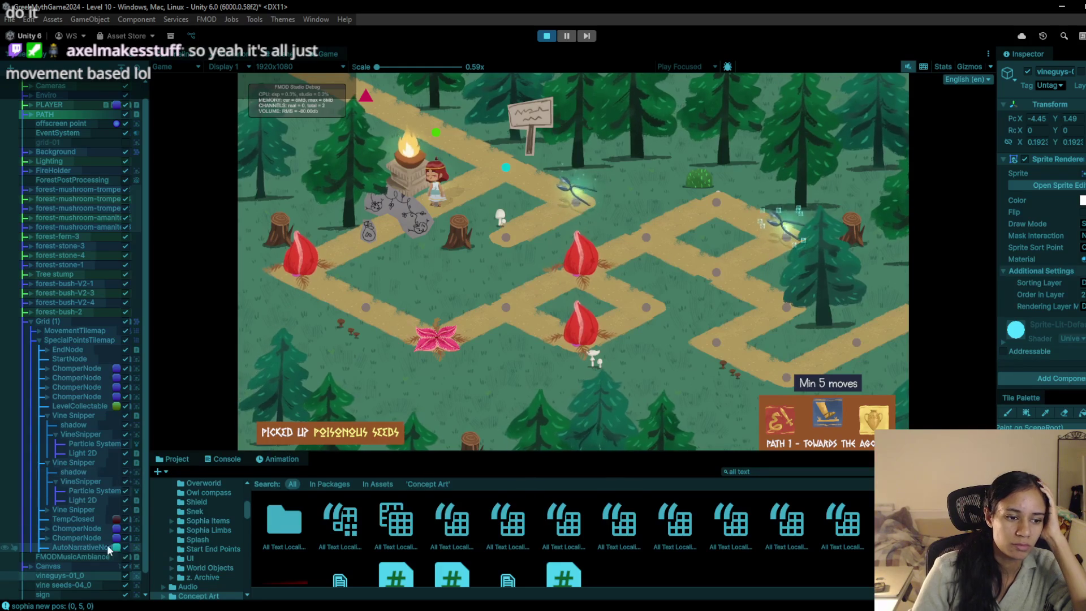
{"action": "scroll", "coordinate": [99, 574], "scroll_direction": "down", "scroll_amount": 2}
{"action": "left_click", "coordinate": [23, 547]}
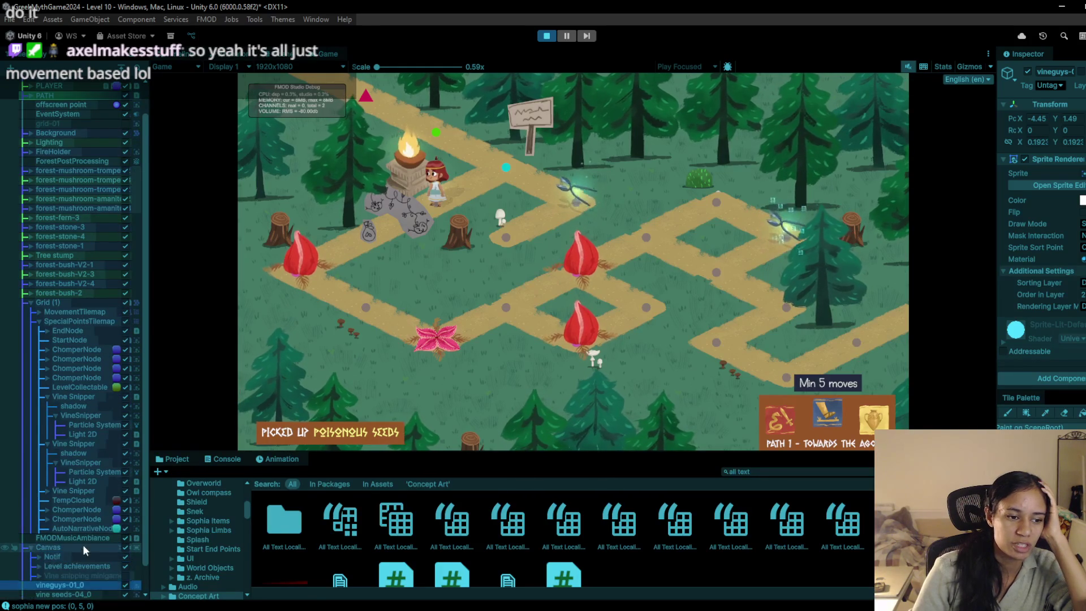
{"action": "scroll", "coordinate": [85, 551], "scroll_direction": "down", "scroll_amount": 3}
{"action": "left_click", "coordinate": [126, 547]}
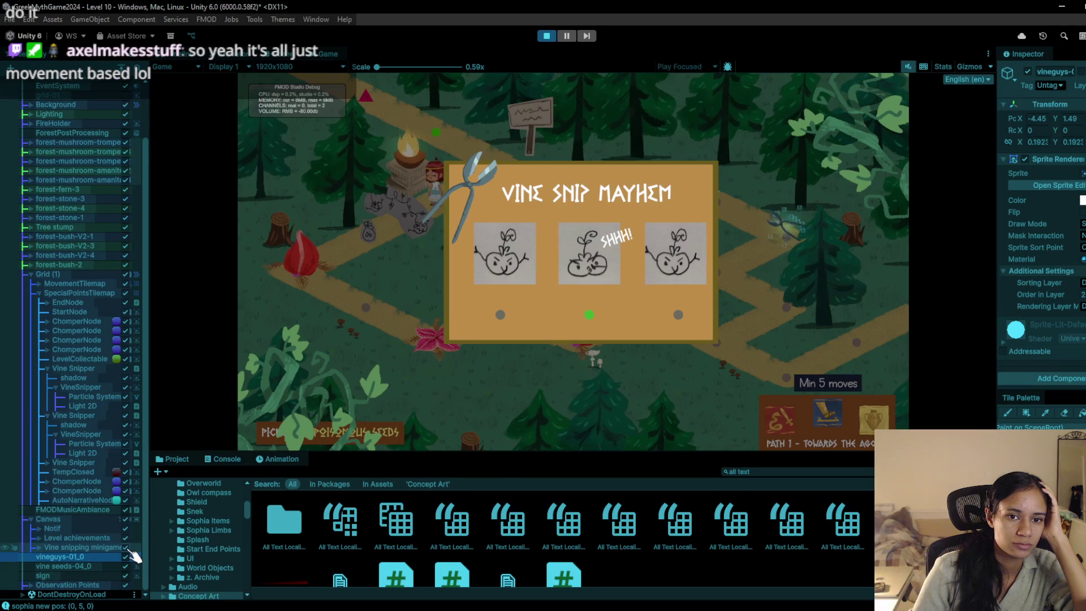
Step: Toggle the Vine snipping minigame and vineguys-01_0 on and off, ending with the minigame disabled
{"action": "left_click", "coordinate": [126, 547]}
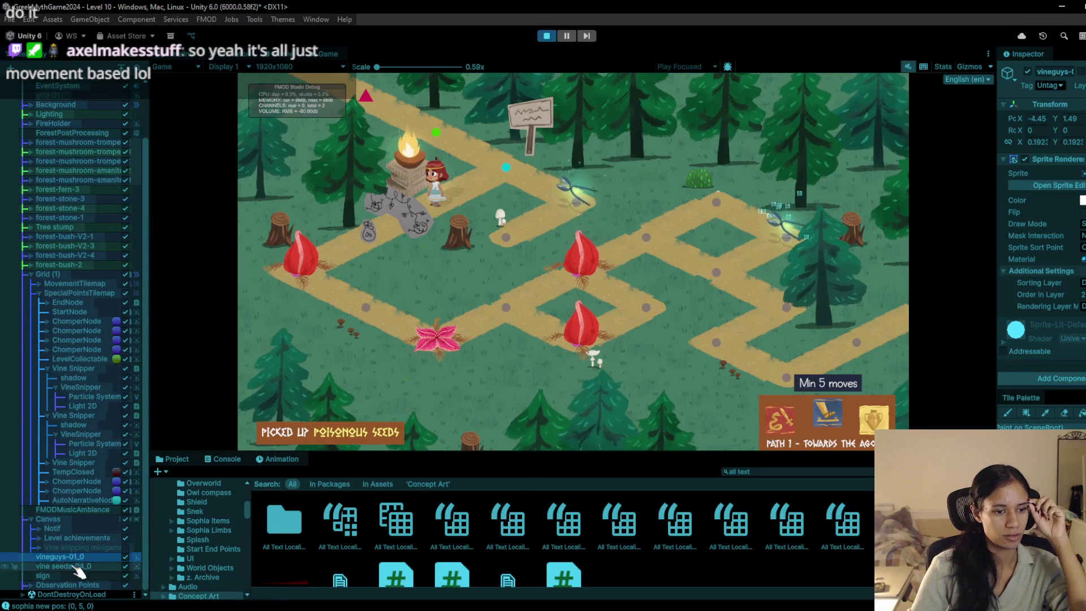
{"action": "left_click", "coordinate": [125, 548]}
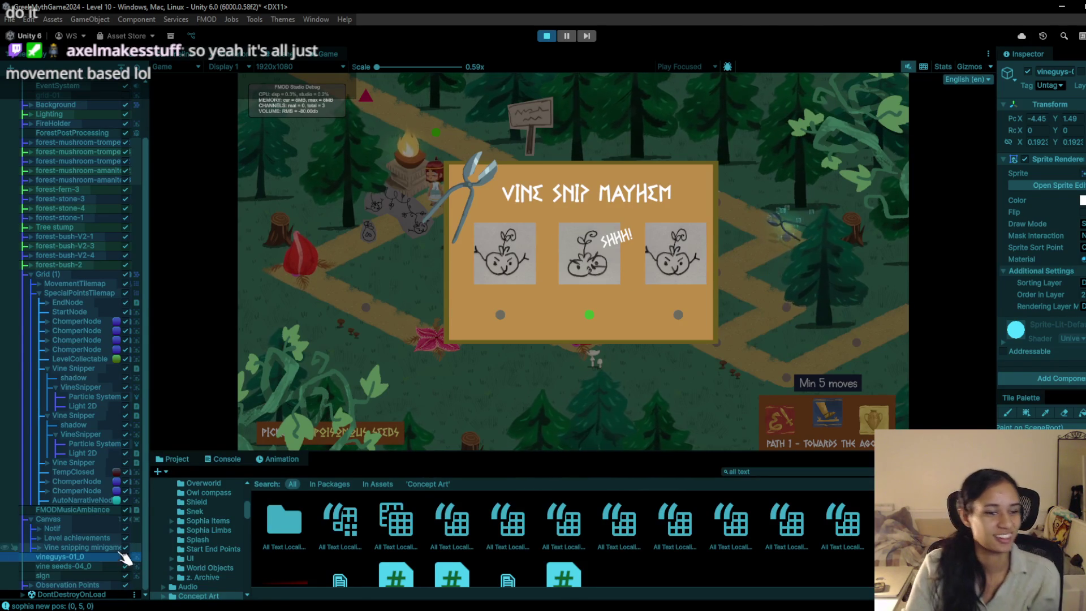
{"action": "left_click", "coordinate": [125, 557]}
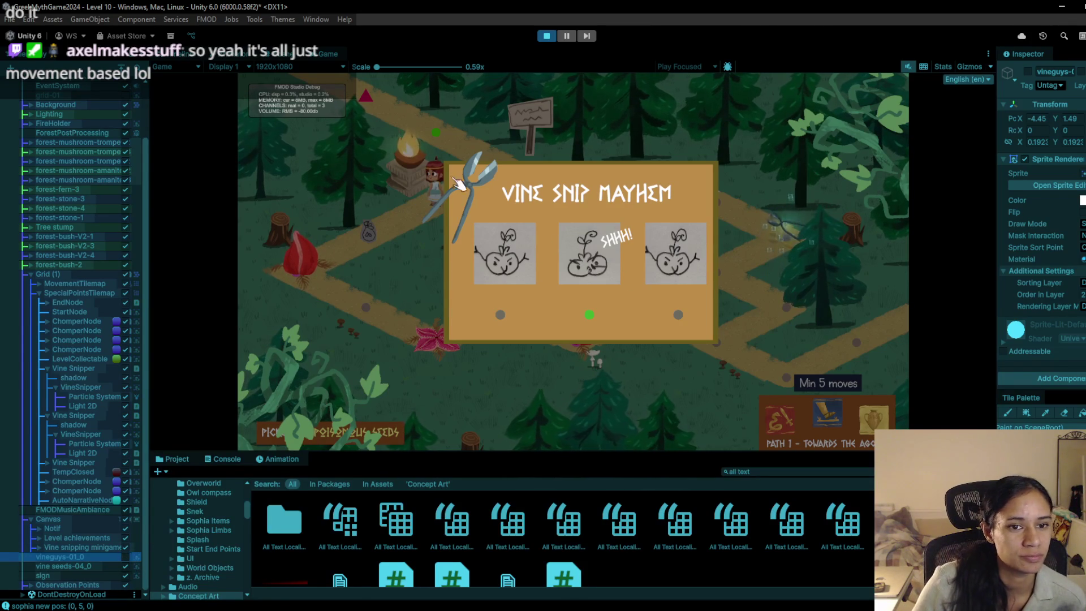
{"action": "left_click", "coordinate": [125, 556]}
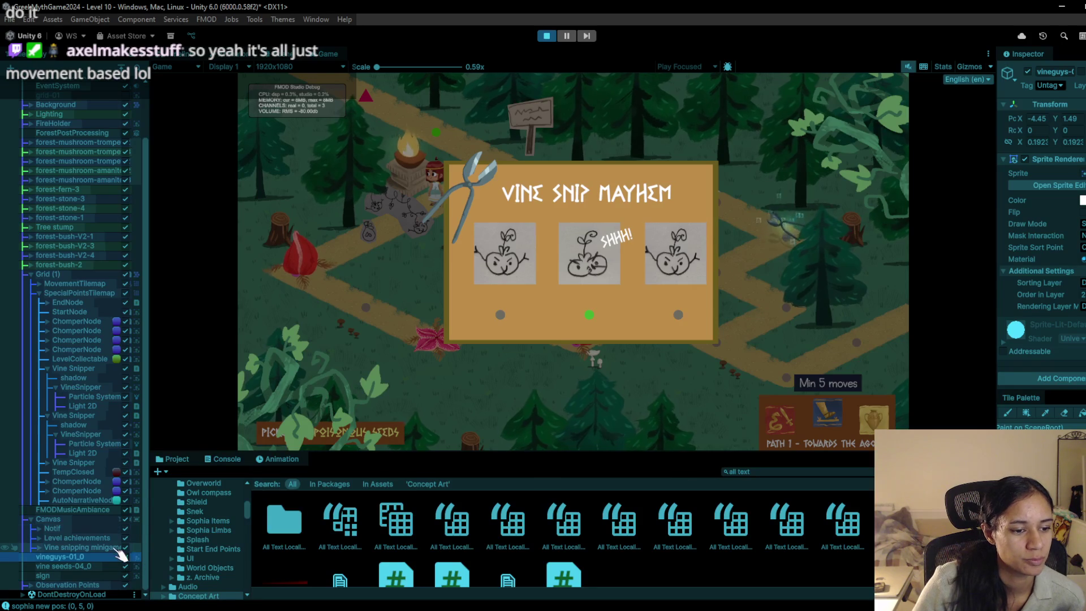
{"action": "left_click", "coordinate": [125, 547]}
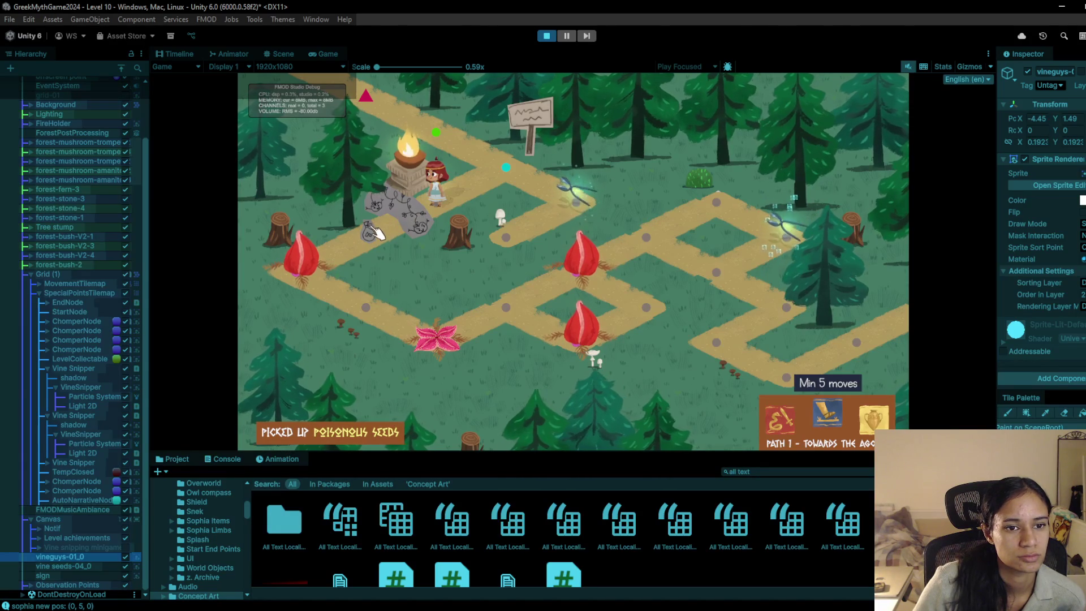
Step: Trigger the chompers and walk the heroine past the pedestal up toward the signpost
{"action": "left_click", "coordinate": [410, 218]}
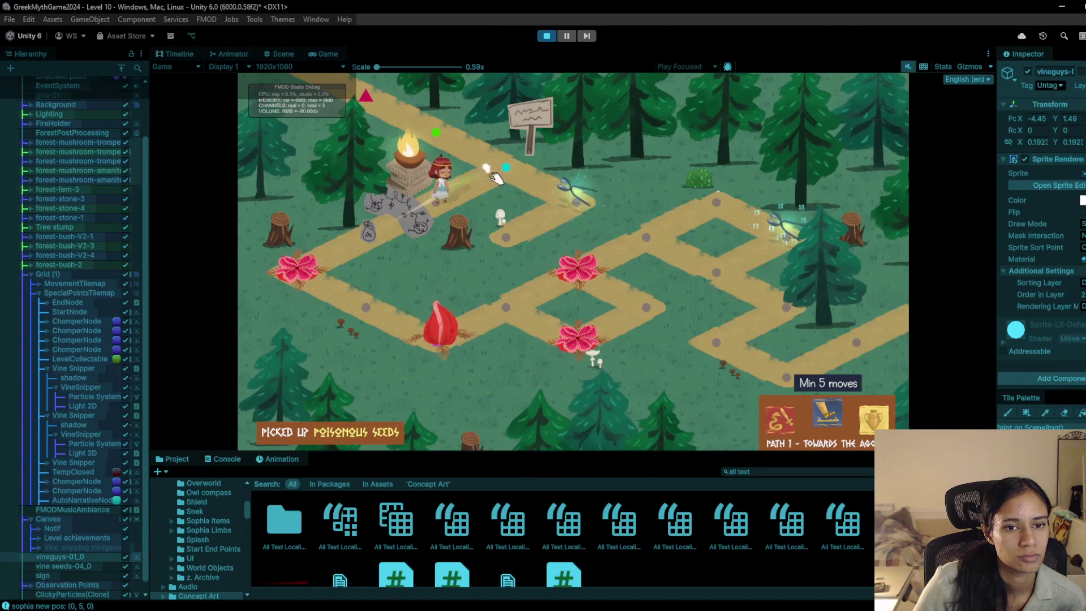
{"action": "left_click", "coordinate": [444, 210]}
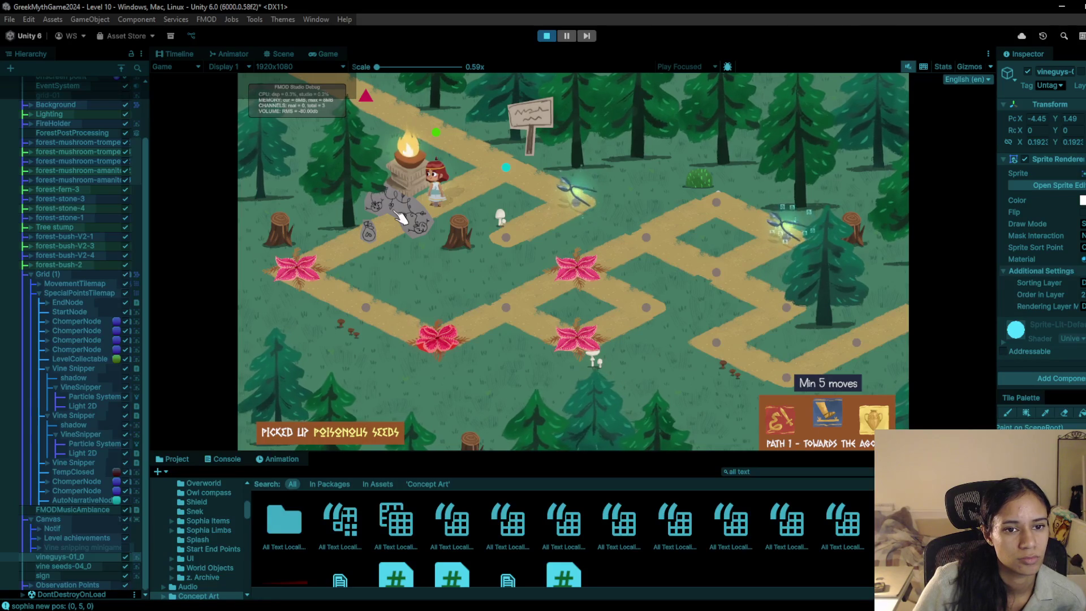
{"action": "left_click", "coordinate": [536, 180]}
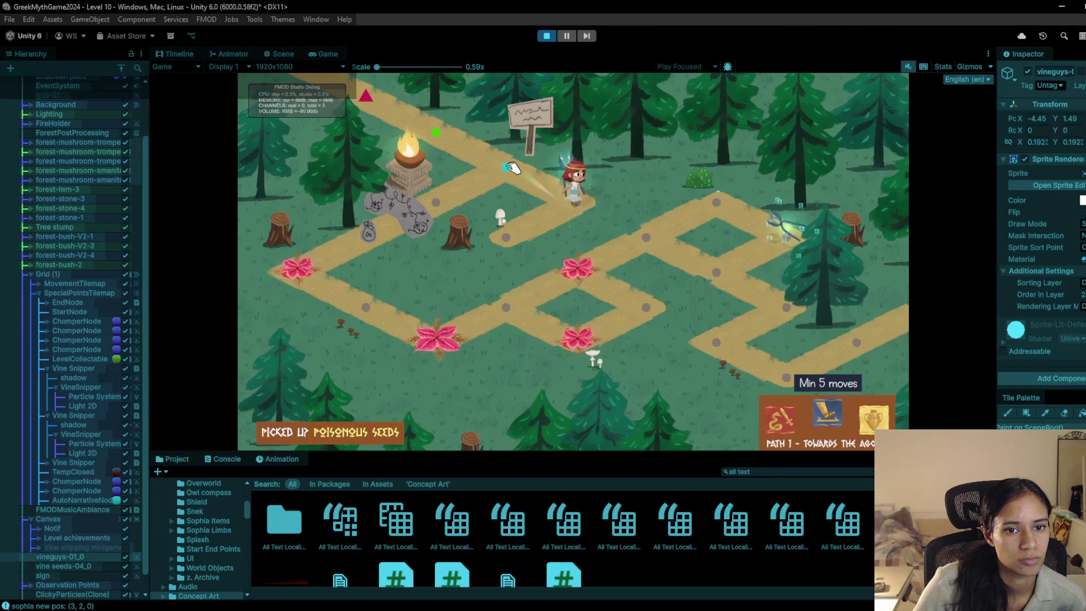
{"action": "left_click", "coordinate": [512, 170]}
{"action": "left_click", "coordinate": [457, 217]}
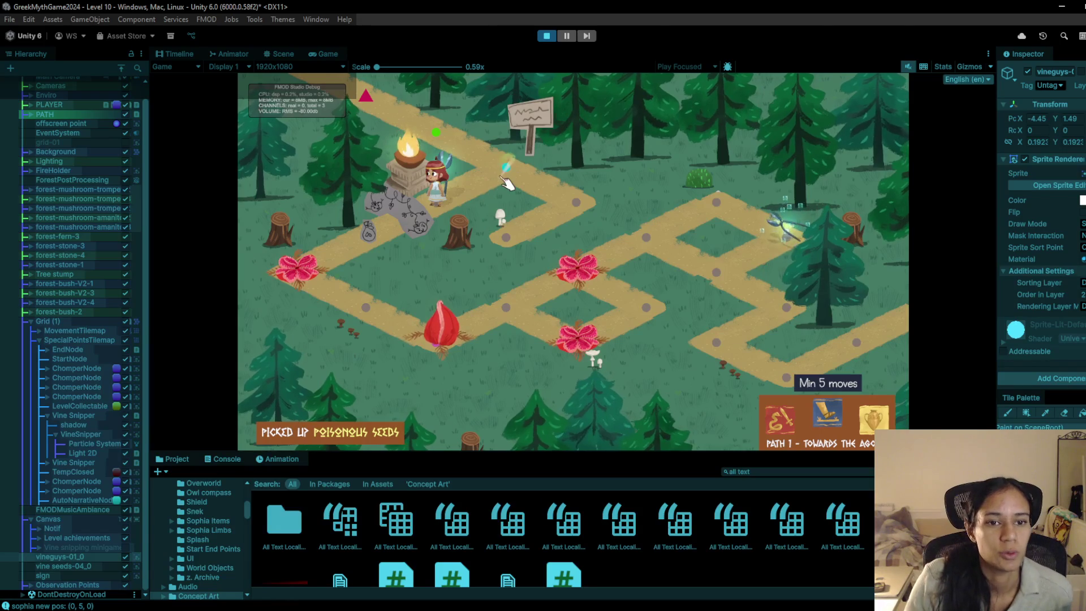
{"action": "left_click", "coordinate": [459, 202]}
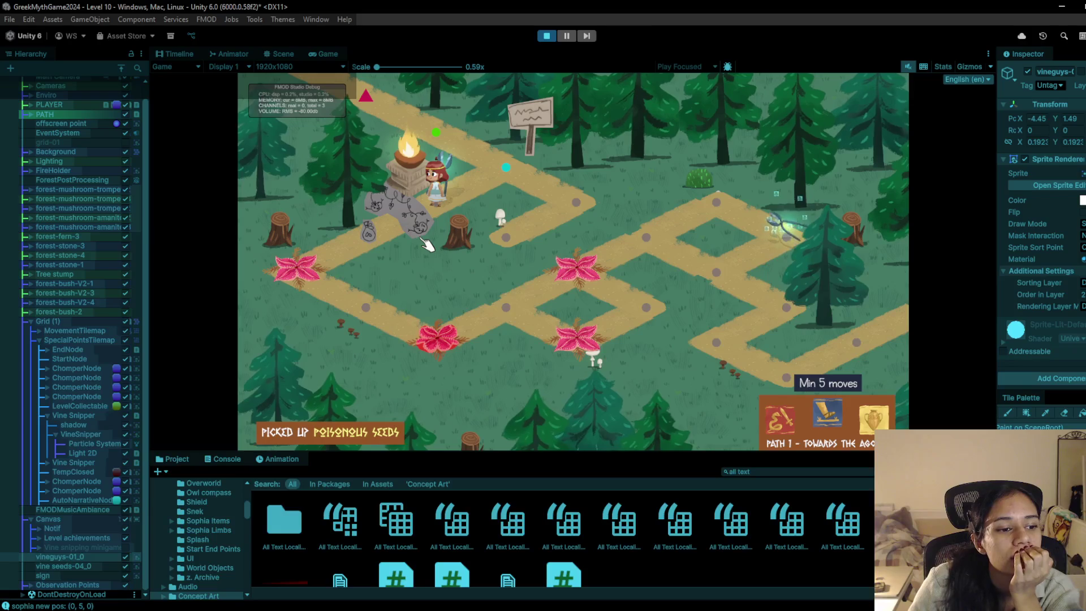
Step: Walk the heroine between the left, upper, right and stone nodes, then stop playtesting
{"action": "left_click", "coordinate": [365, 243]}
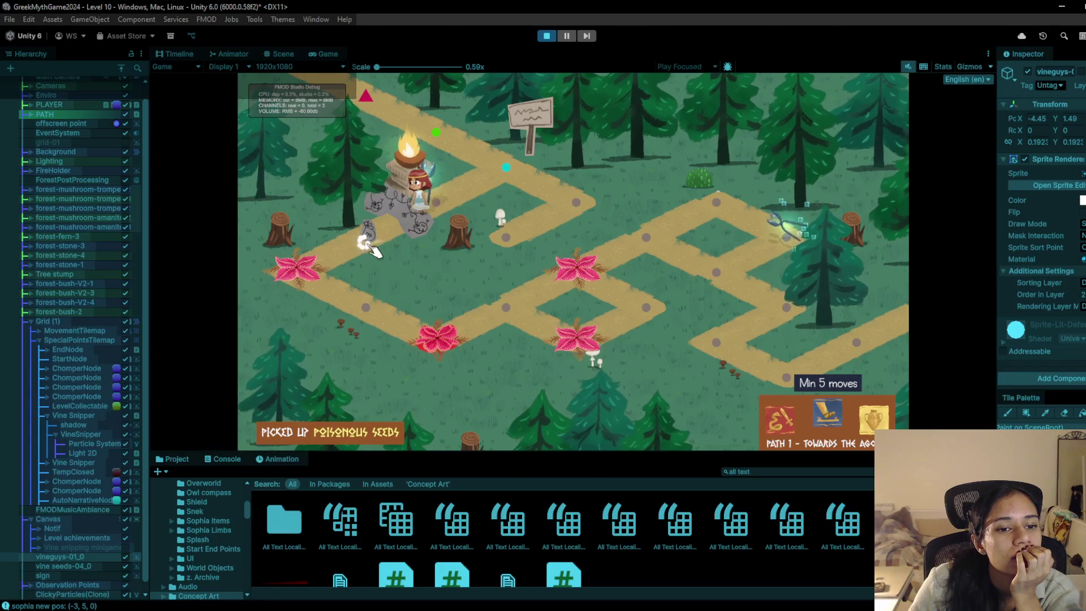
{"action": "left_click", "coordinate": [510, 169]}
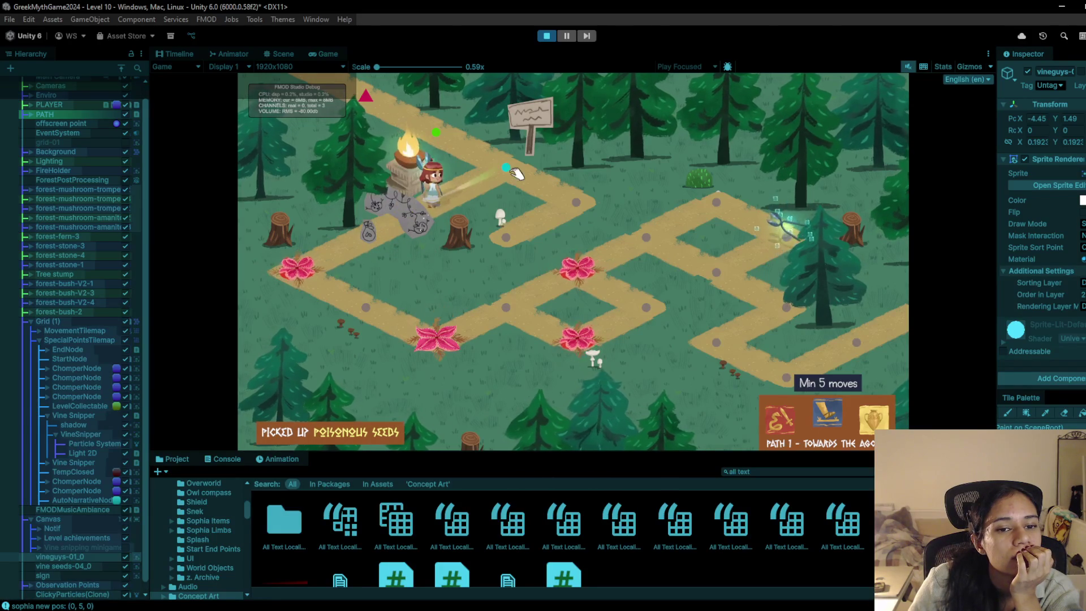
{"action": "left_click", "coordinate": [581, 212]}
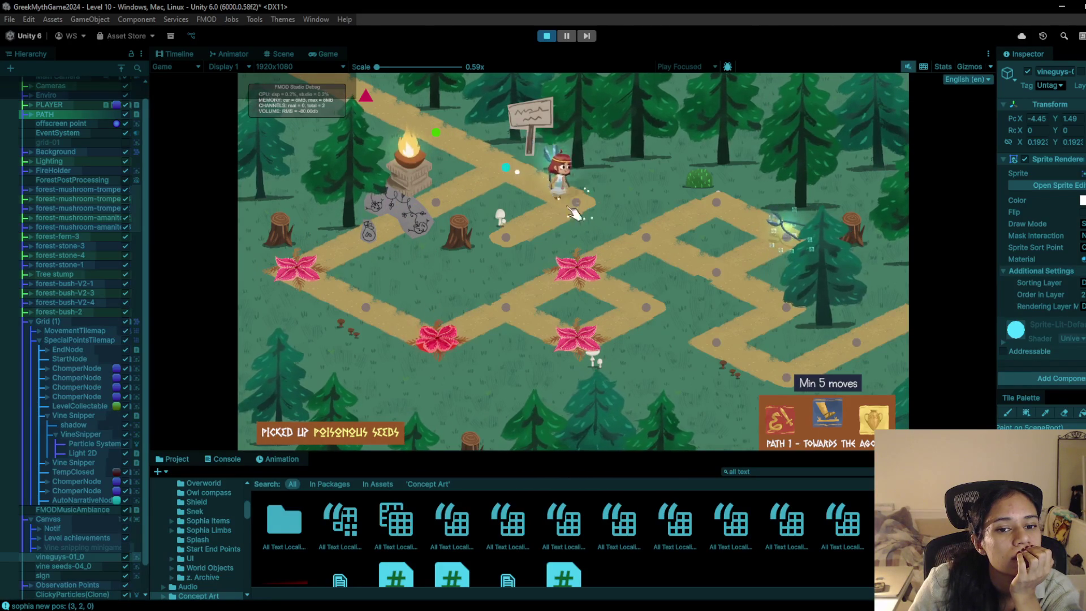
{"action": "left_click", "coordinate": [403, 221]}
{"action": "left_click", "coordinate": [376, 235]}
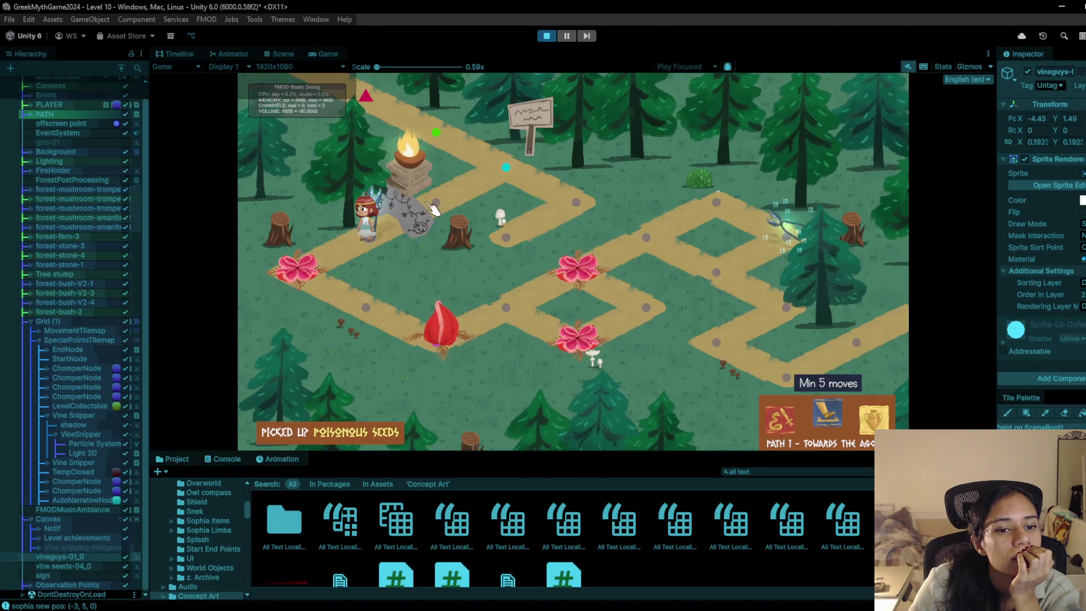
{"action": "left_click", "coordinate": [501, 168]}
{"action": "left_click", "coordinate": [548, 197]}
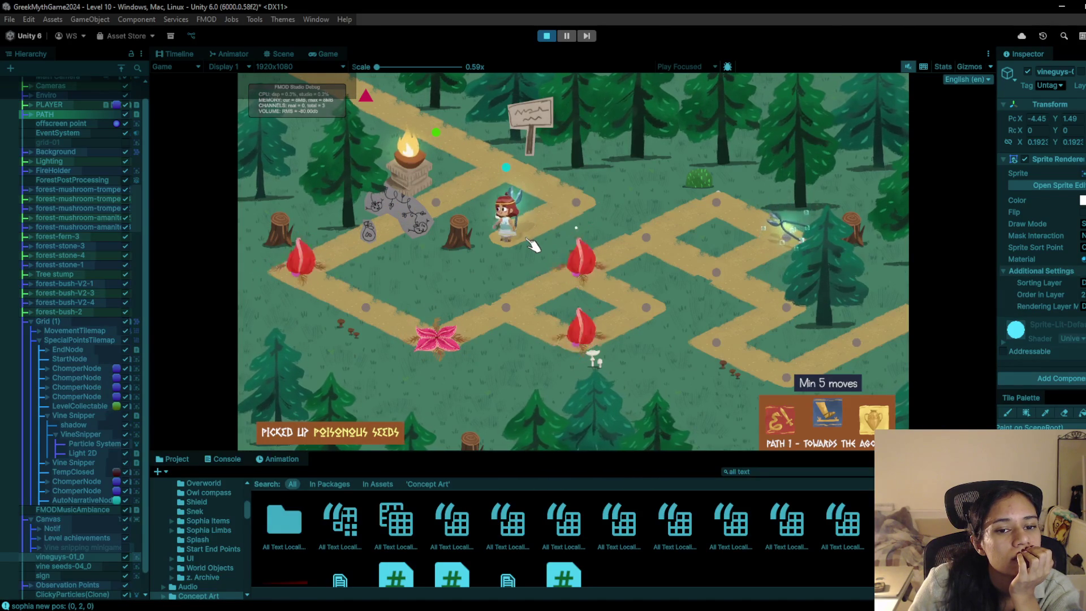
{"action": "left_click", "coordinate": [547, 36]}
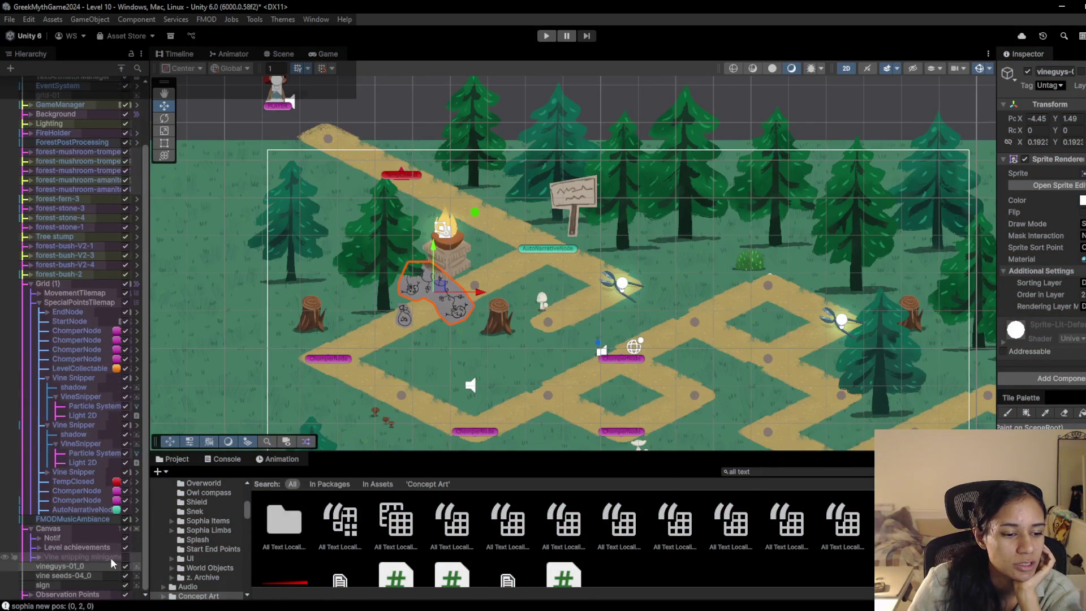
Step: Activate the Vine snipping minigame object and view the Vine Snip Mayhem panel in the Game tab
{"action": "left_click", "coordinate": [112, 564]}
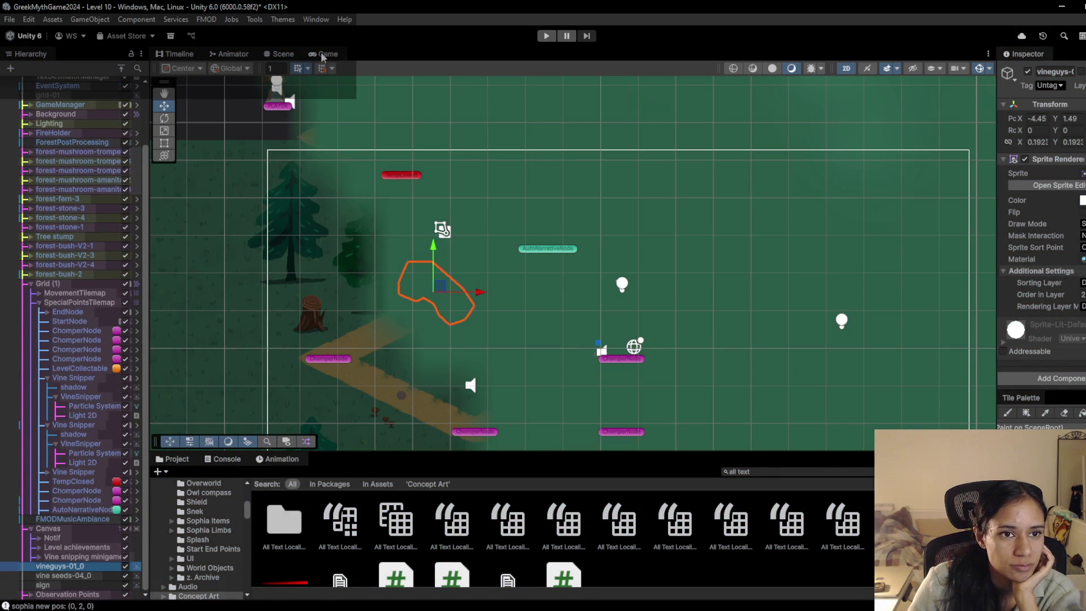
{"action": "left_click", "coordinate": [321, 55]}
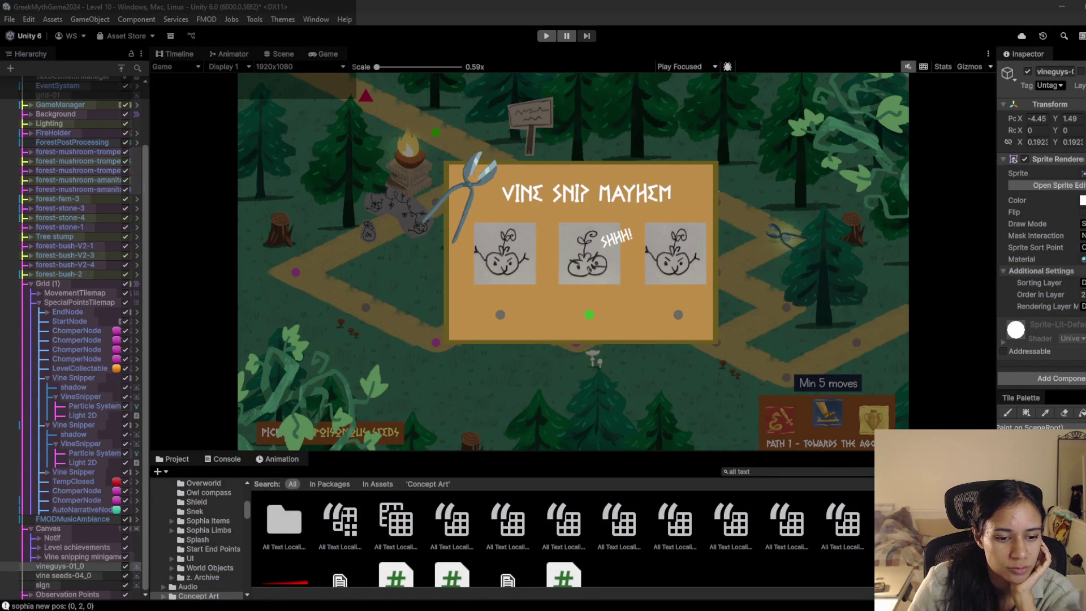
{"action": "mouse_move", "coordinate": [328, 605]}
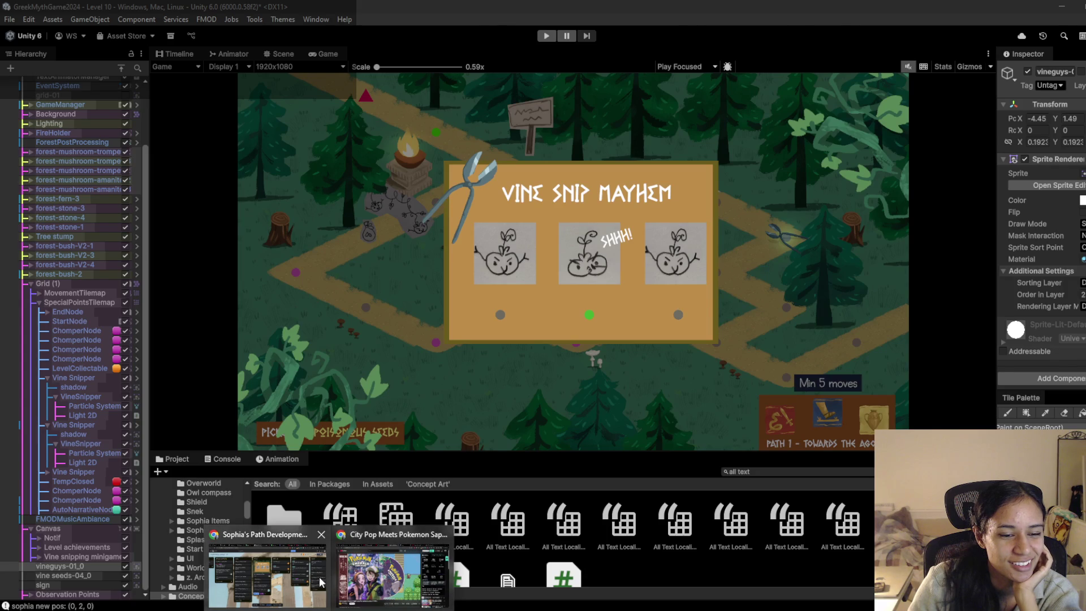
{"action": "left_click", "coordinate": [317, 580]}
Step: Pause the Lara Croft GO walkthrough and switch to the 'How I make puzzles' video
{"action": "left_click", "coordinate": [950, 12]}
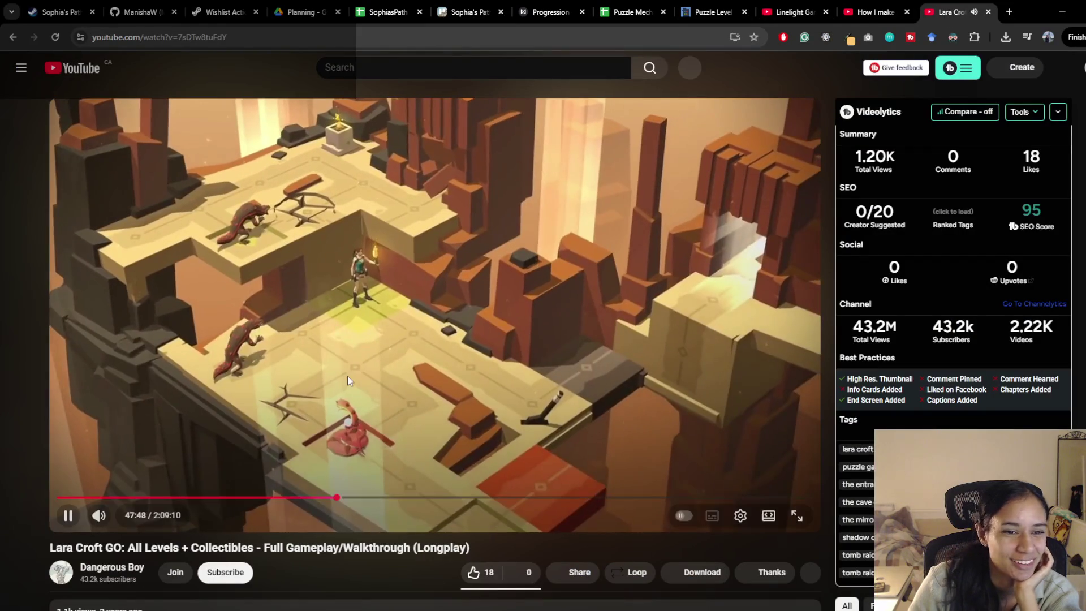
{"action": "key", "text": "space"}
{"action": "left_click", "coordinate": [875, 12]}
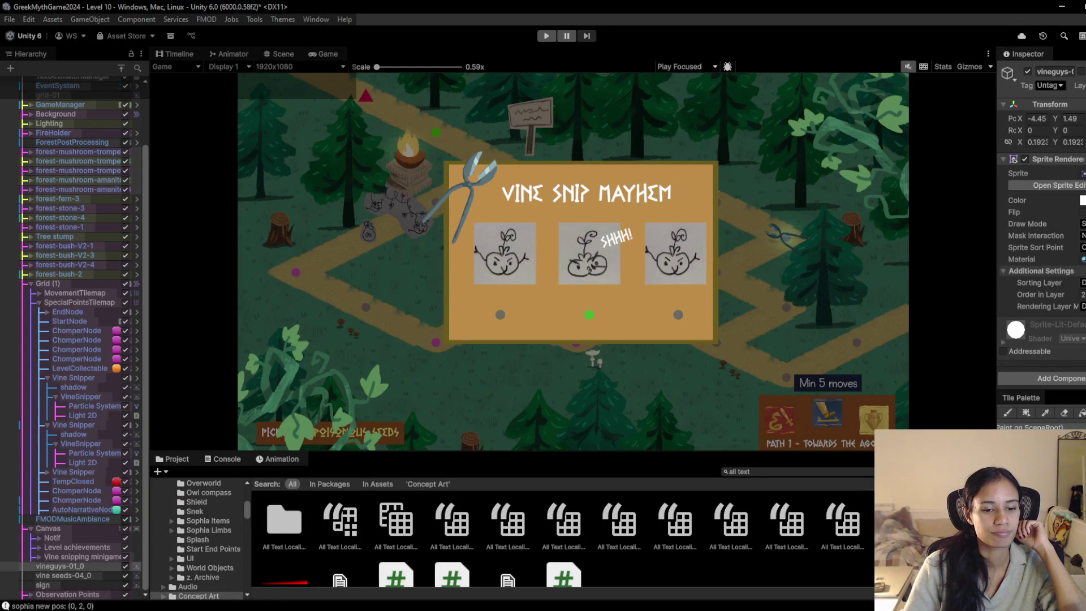
Step: Return to the Unity game view, then bring forward GitHub Desktop's 27 changed files
{"action": "mouse_move", "coordinate": [328, 606]}
{"action": "mouse_move", "coordinate": [284, 586]}
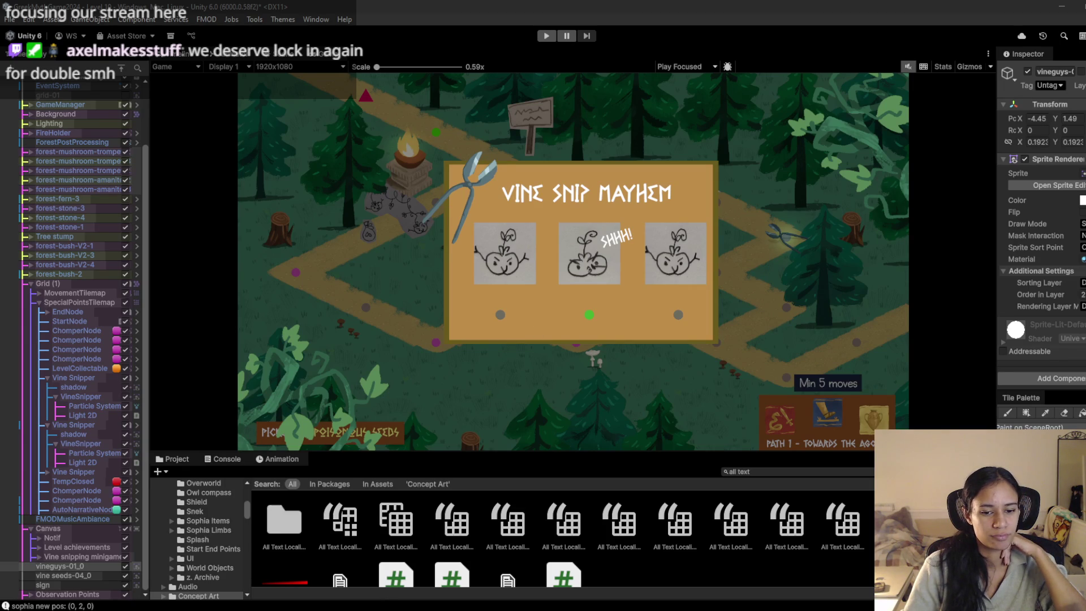
{"action": "key", "text": "alt+Tab"}
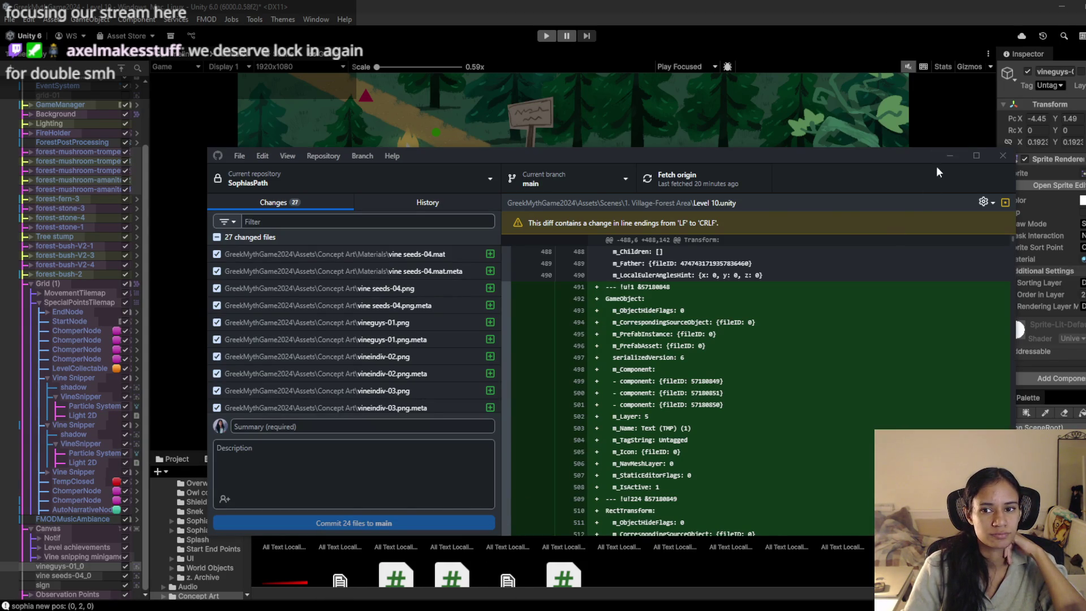
Step: Minimize GitHub Desktop and go to the YouTube puzzle-design video
{"action": "left_click", "coordinate": [948, 156]}
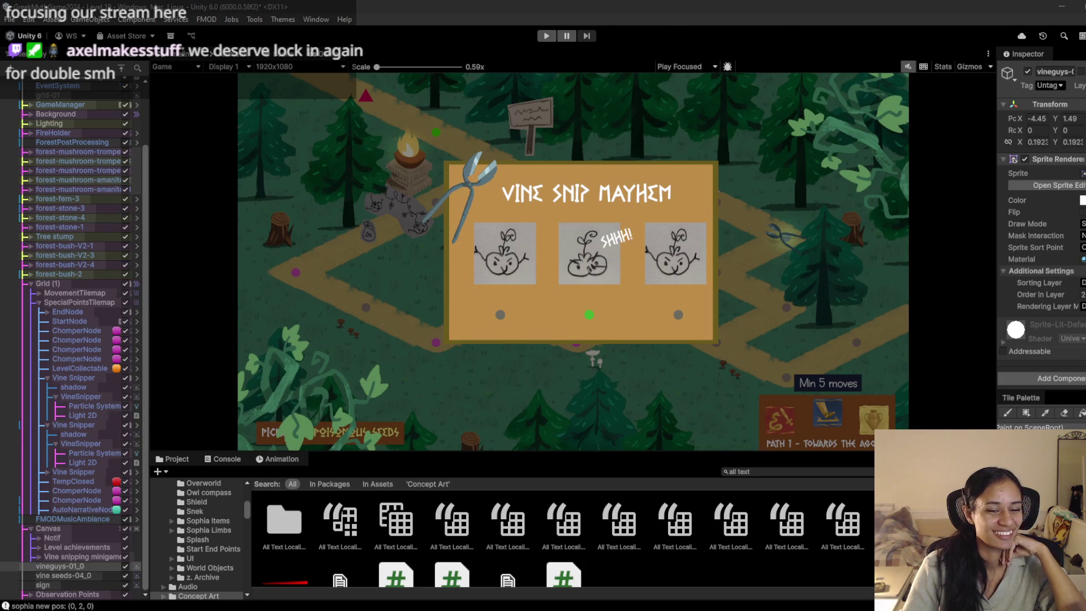
{"action": "left_click", "coordinate": [413, 577]}
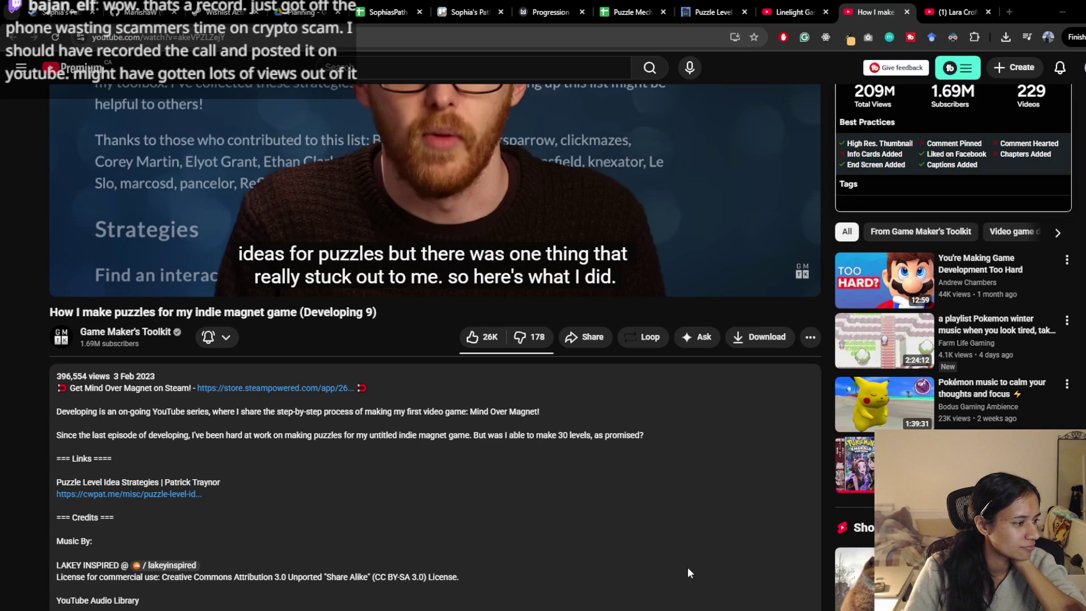
Step: Glance at Unity and back, then open the Puzzle Mechanics spreadsheet tab
{"action": "key", "text": "alt+Tab"}
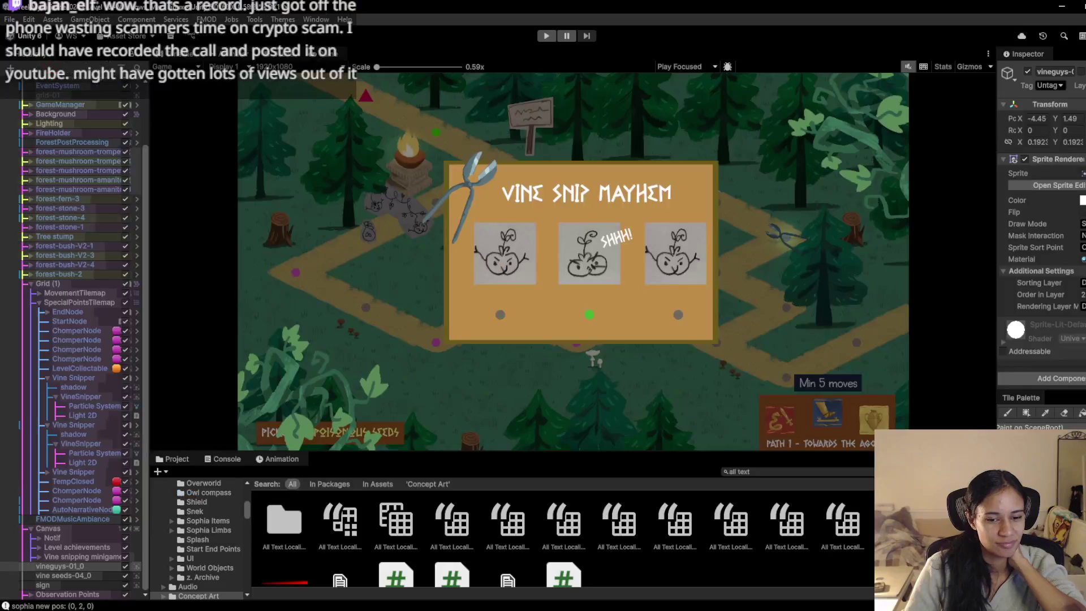
{"action": "key", "text": "alt+Tab"}
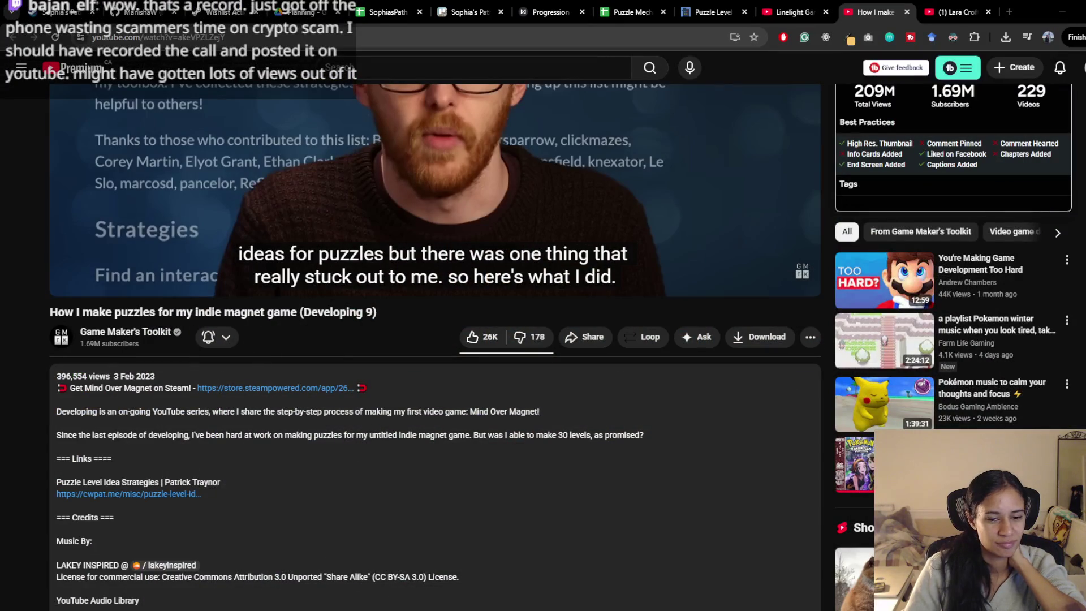
{"action": "left_click", "coordinate": [650, 12]}
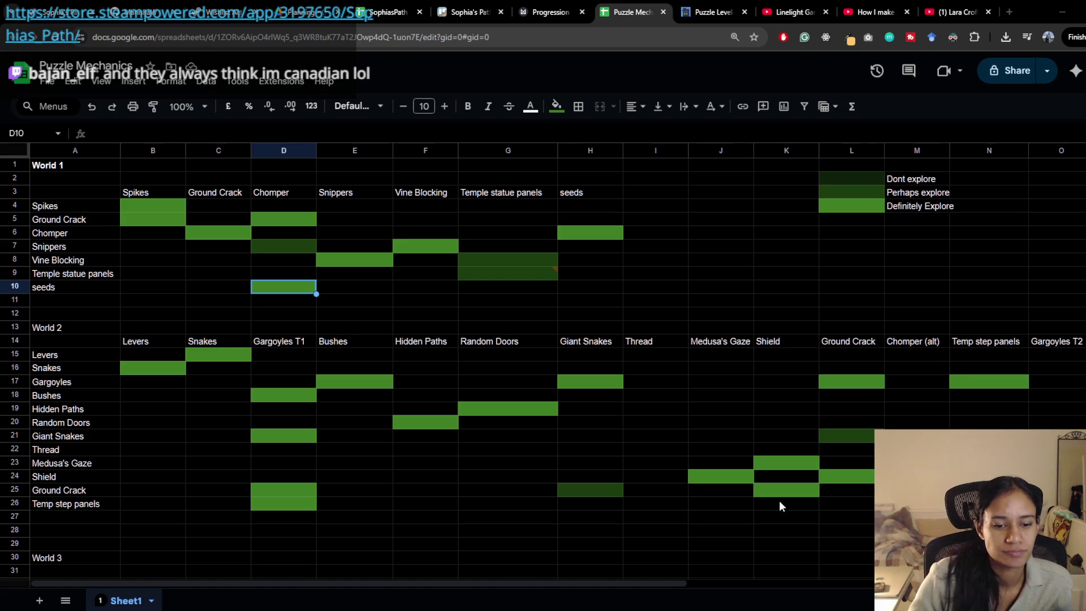
Step: Leave the Puzzle Mechanics spreadsheet and show the 'Sophia's Path Development' Trello board
{"action": "left_click", "coordinate": [1062, 13]}
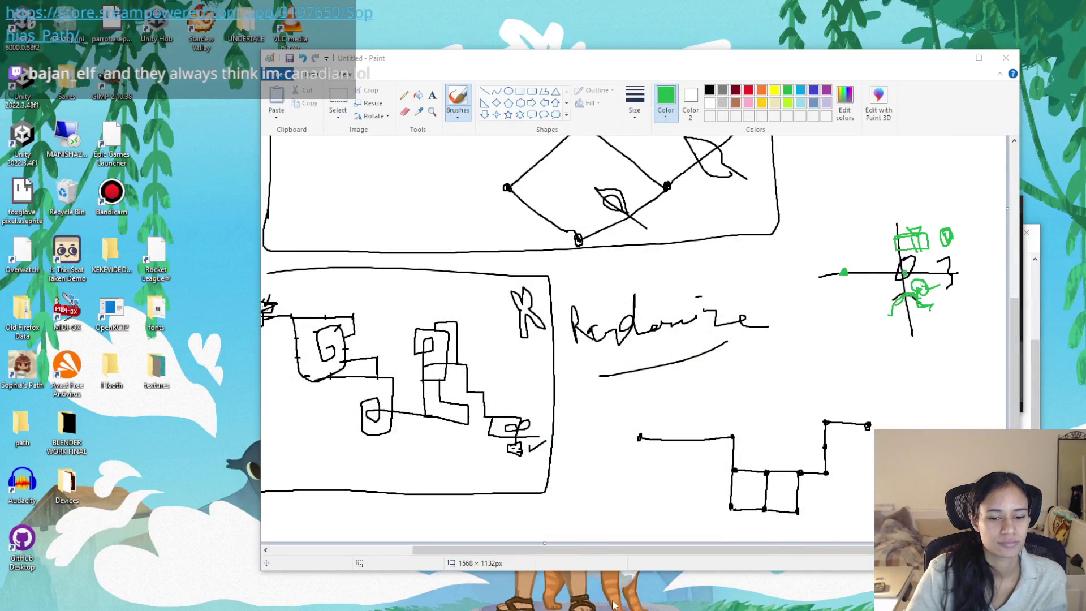
{"action": "key", "text": "alt+Tab"}
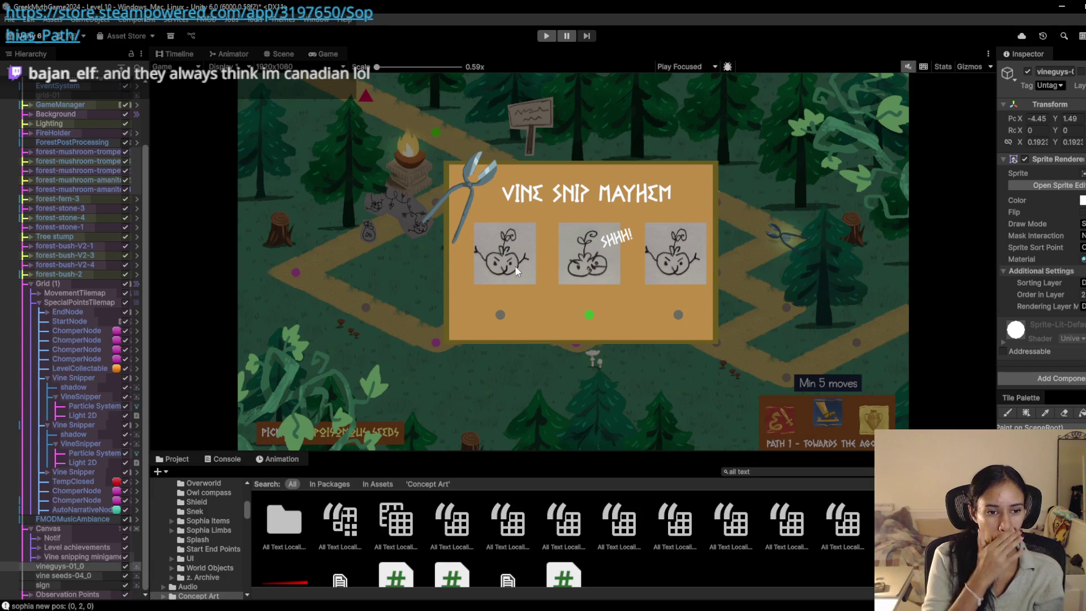
{"action": "mouse_move", "coordinate": [346, 603]}
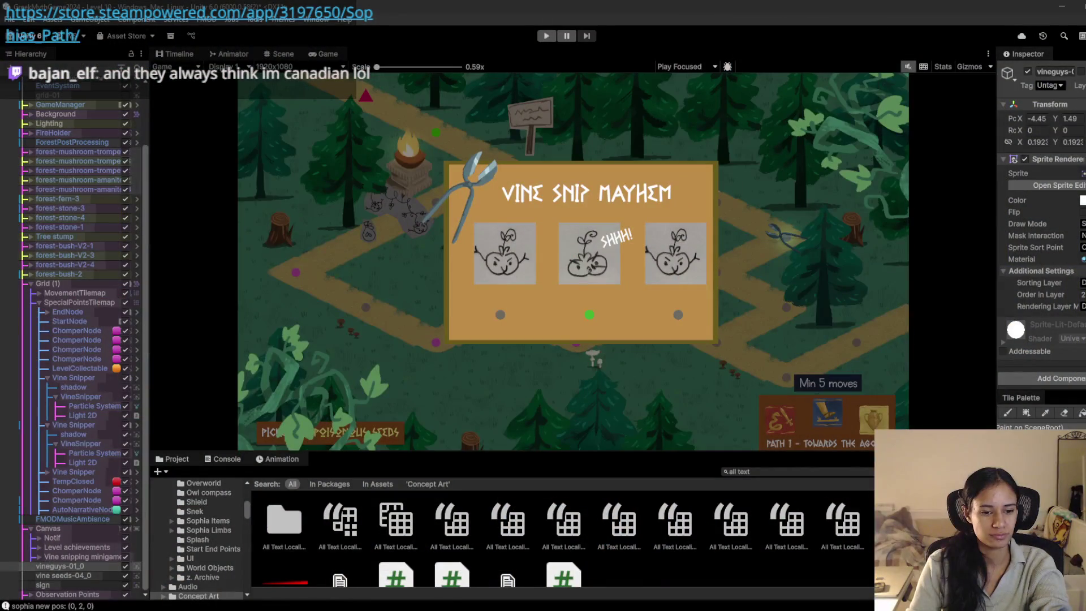
{"action": "left_click", "coordinate": [329, 560]}
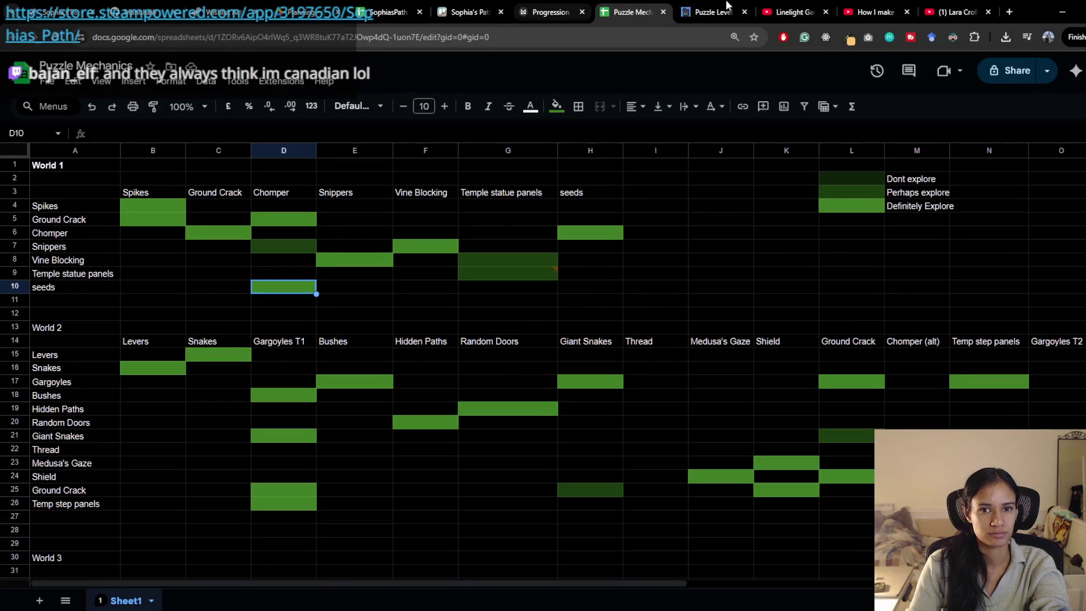
{"action": "left_click", "coordinate": [469, 12]}
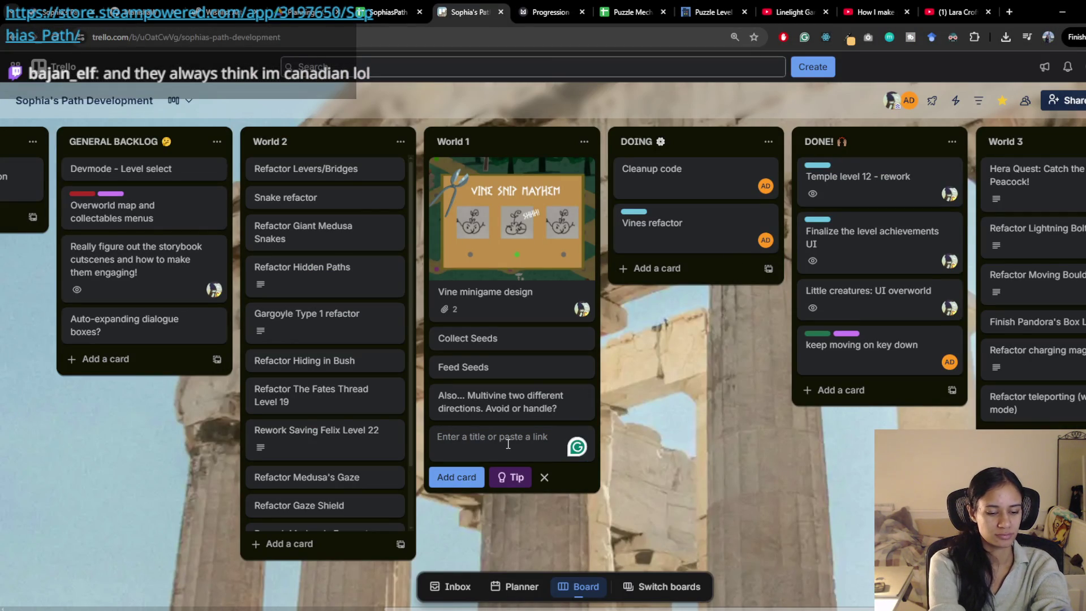
Step: Add 'Picked up: __ notification' and 'New level achievements UI' cards to World 1
{"action": "type", "text": "Picked up: "}
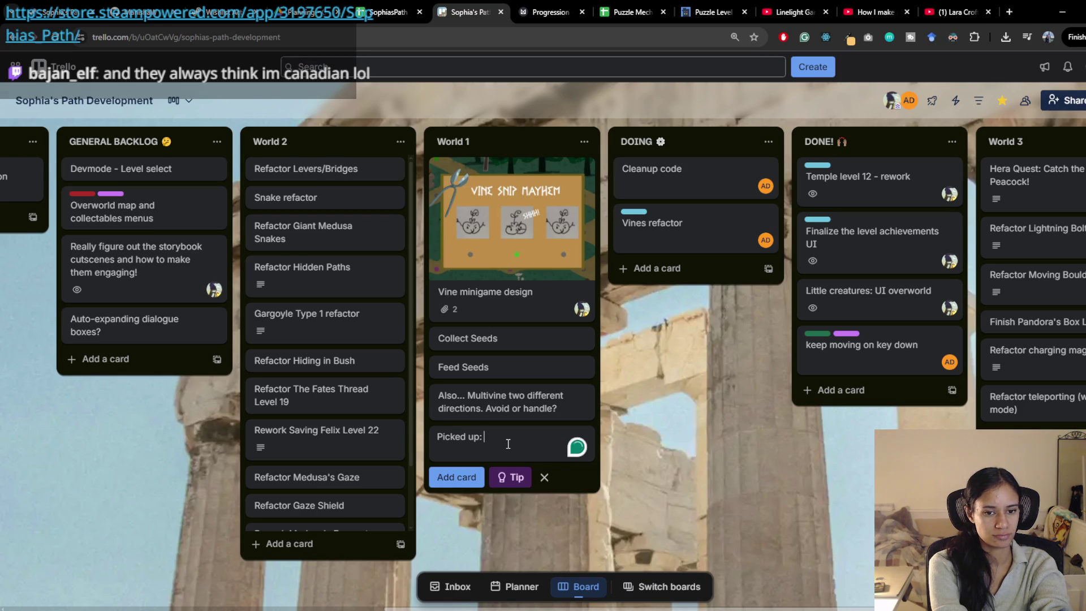
{"action": "type", "text": "__ n"}
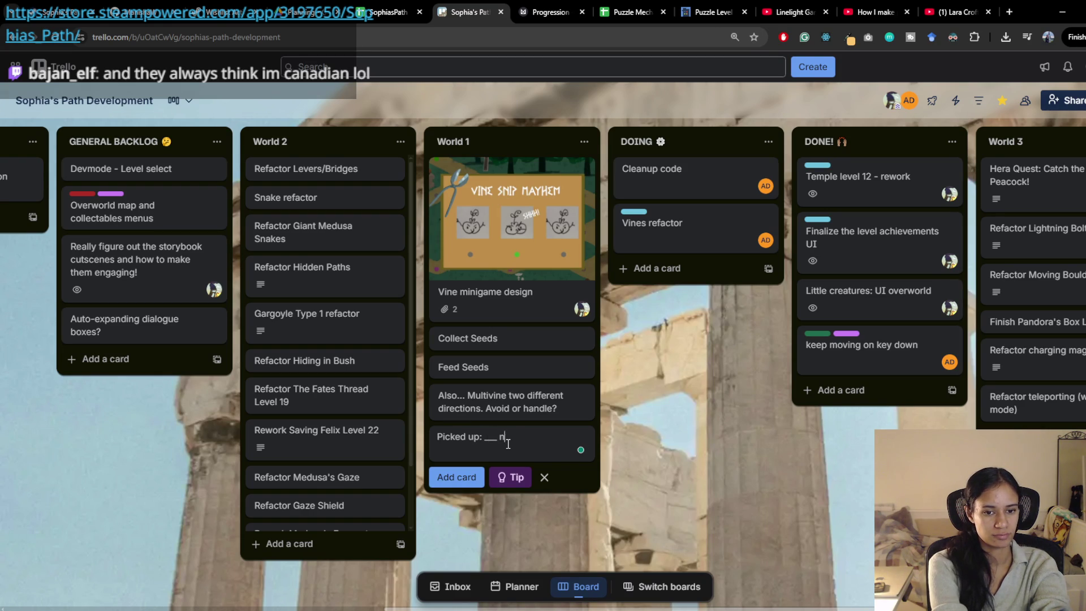
{"action": "type", "text": "otification"}
{"action": "key", "text": "Return"}
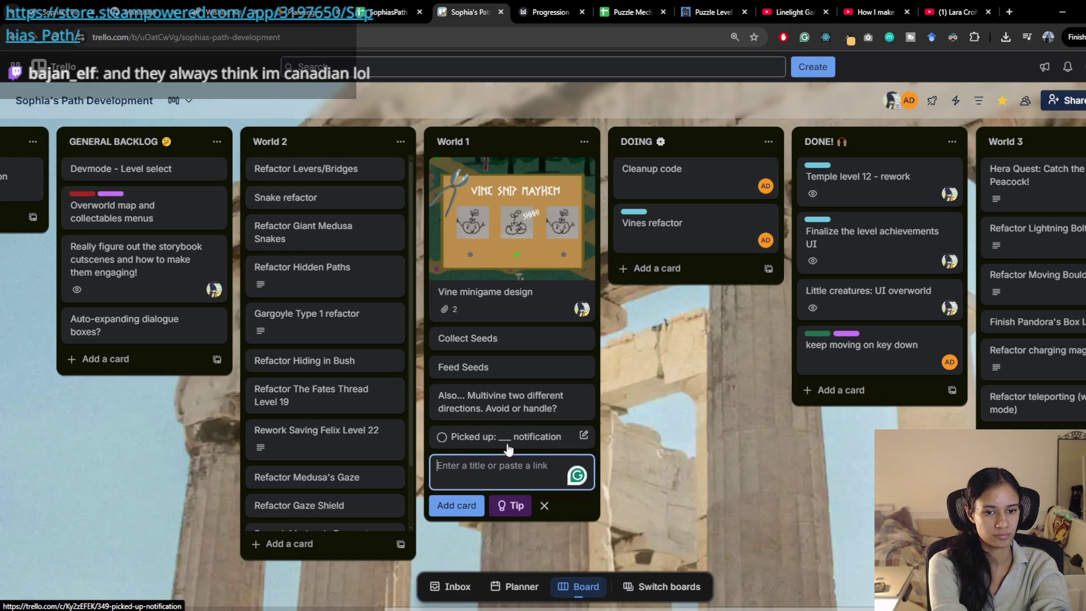
{"action": "type", "text": "New"}
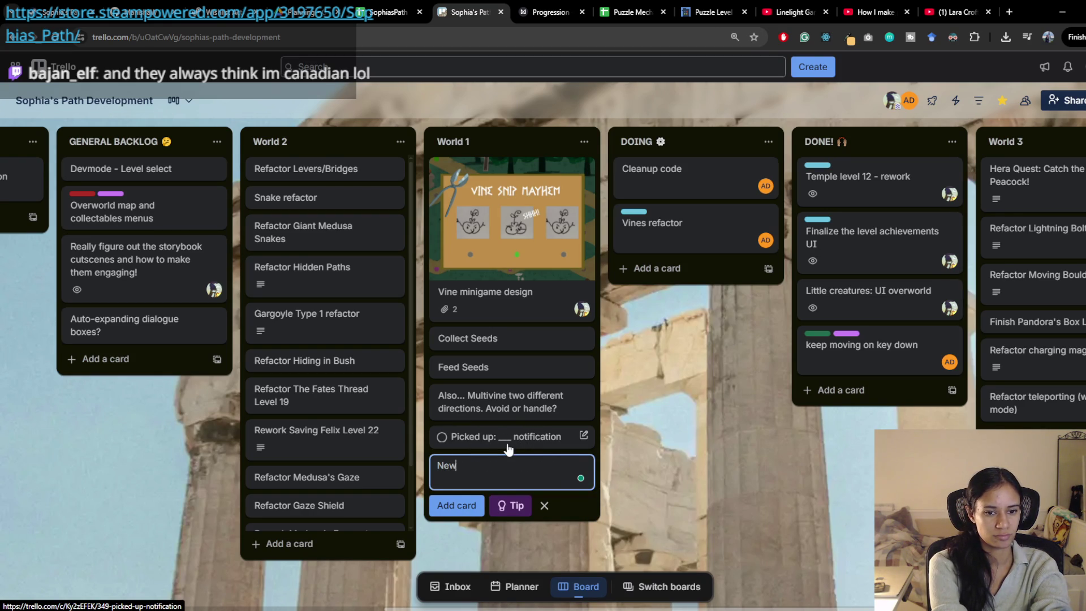
{"action": "type", "text": " level achievements ui"}
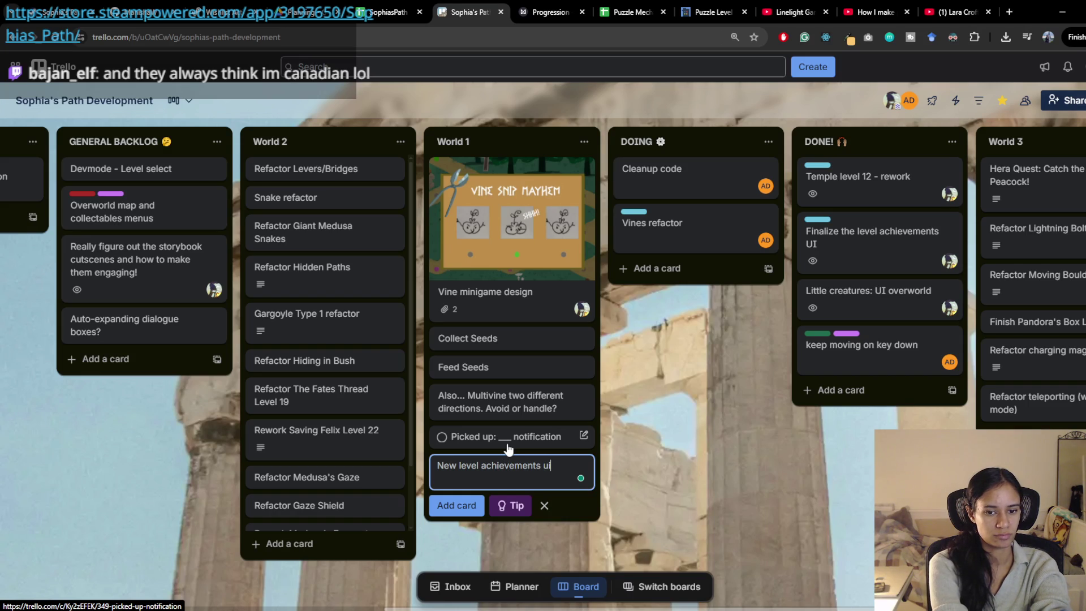
{"action": "key", "text": "BackSpace"}
{"action": "key", "text": "BackSpace"}
{"action": "key", "text": "BackSpace"}
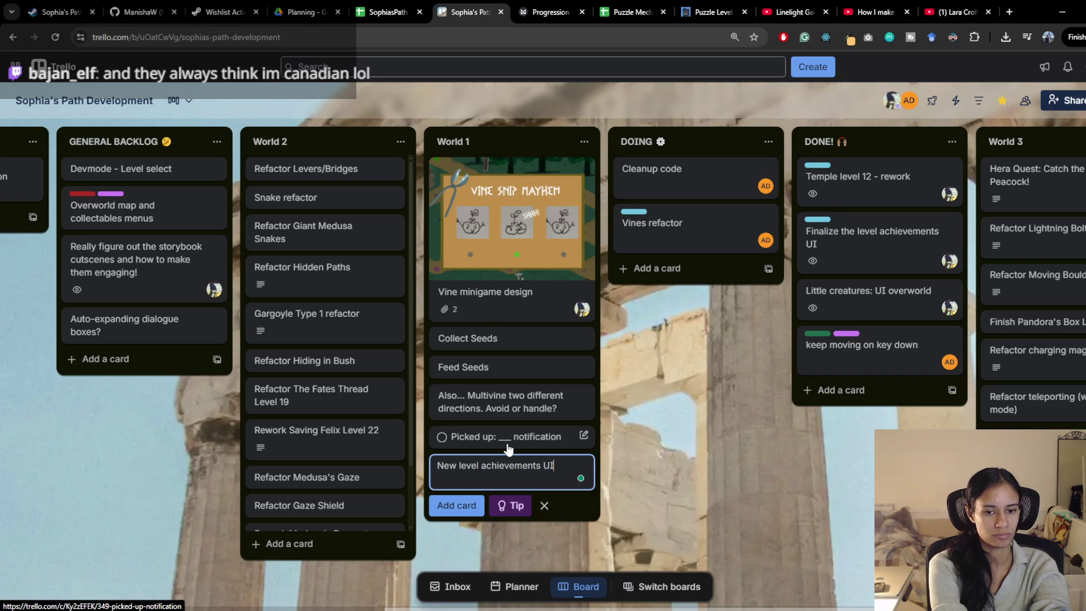
{"action": "key", "text": "Return"}
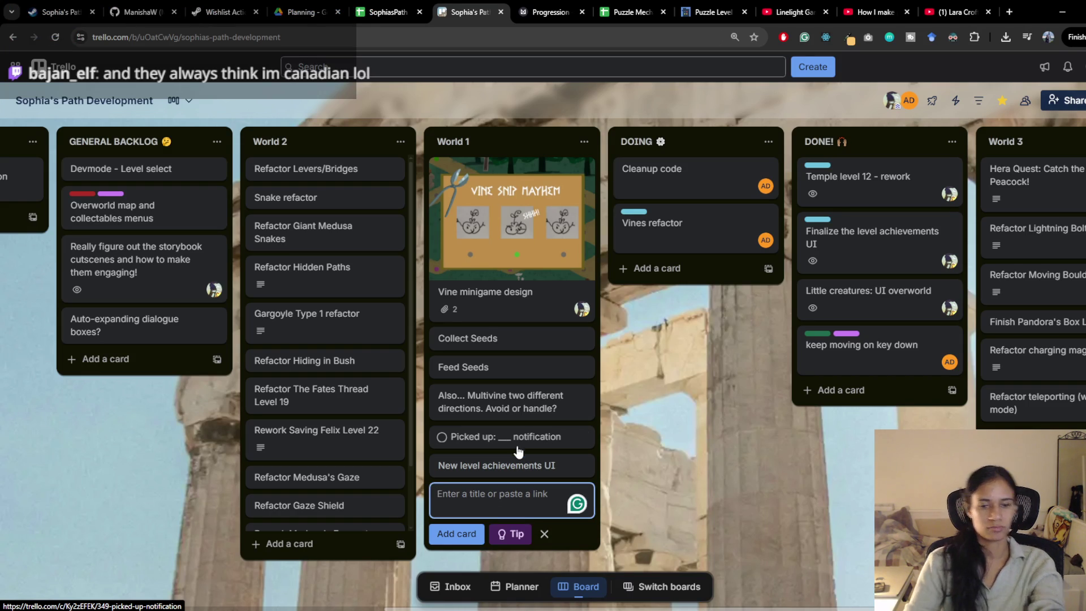
{"action": "key", "text": "Escape"}
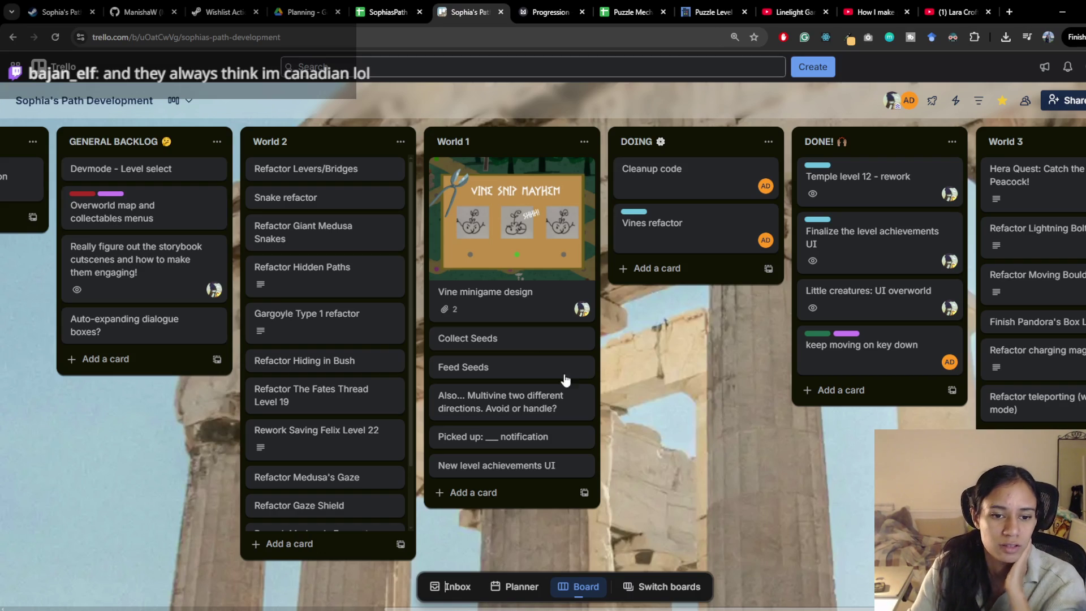
Step: Rename the Feed Seeds card to 'Feed Seeds to Chomper'
{"action": "left_click", "coordinate": [517, 367]}
{"action": "left_click", "coordinate": [365, 146]}
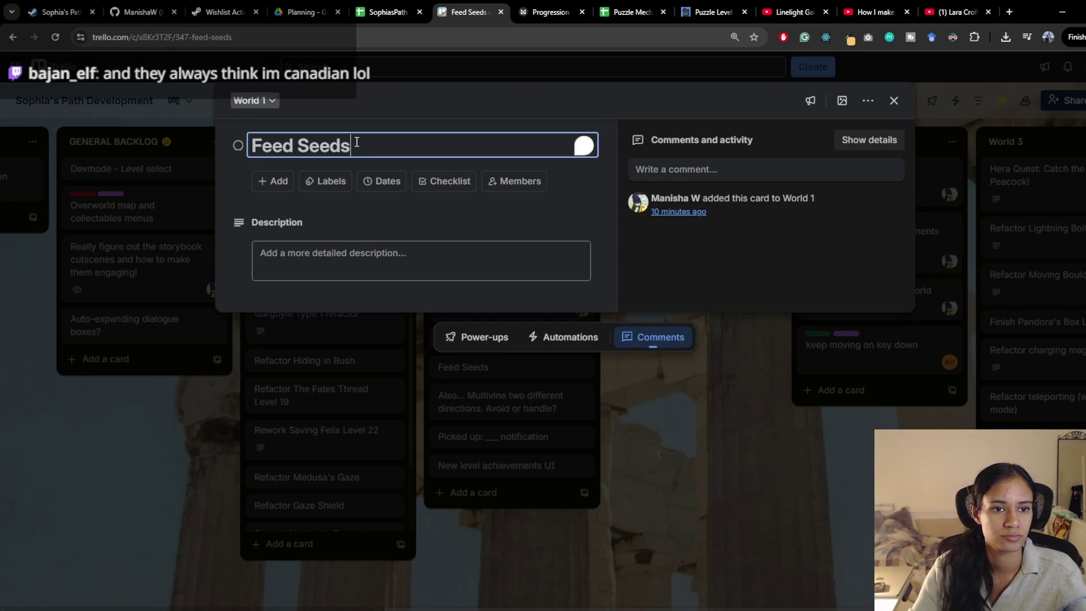
{"action": "type", "text": " to Chomper"}
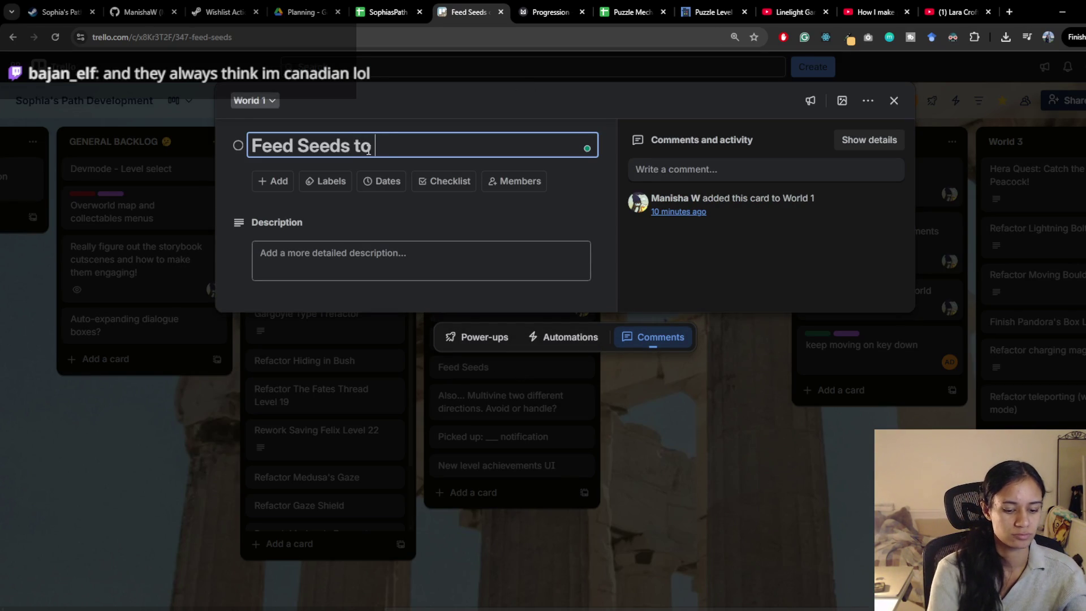
{"action": "key", "text": "Return"}
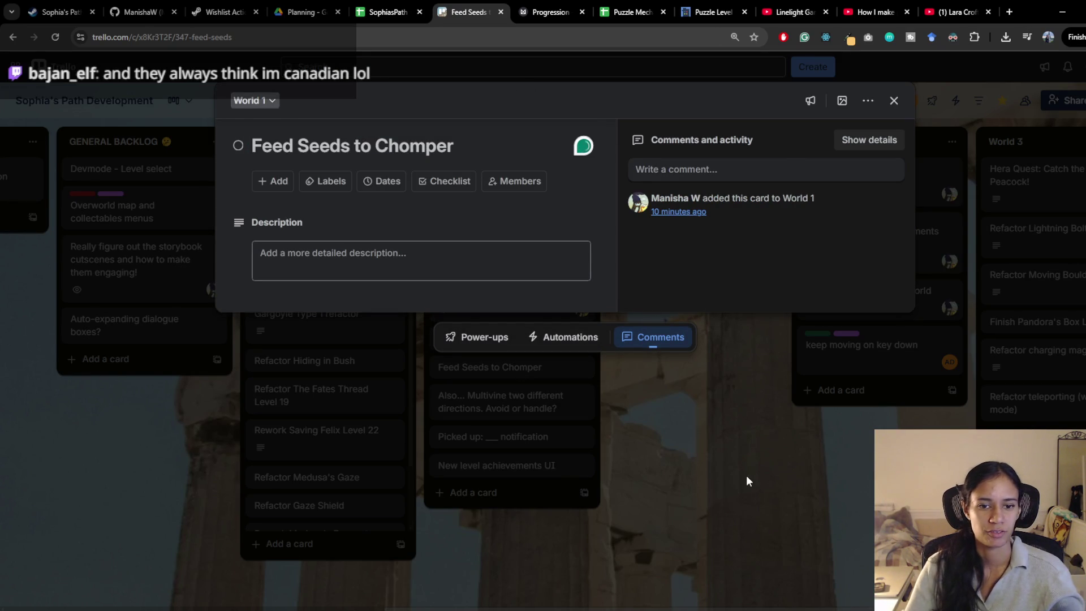
{"action": "left_click", "coordinate": [746, 478]}
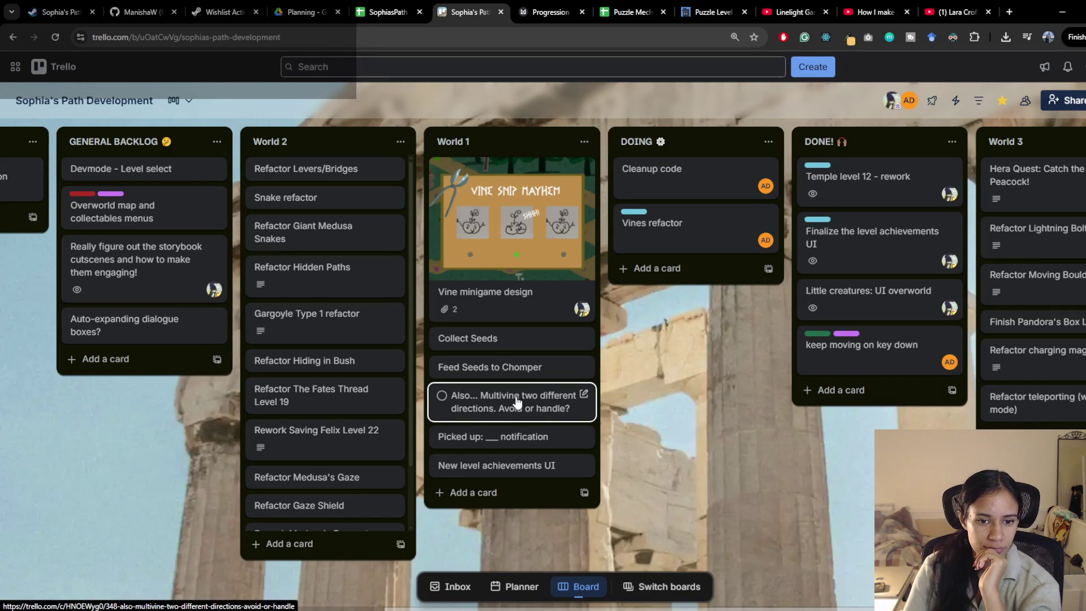
Step: Move the 'Also... Multivine two different directions' card to the bottom of World 1 and archive it
{"action": "scroll", "coordinate": [703, 416], "scroll_direction": "right", "scroll_amount": 2}
{"action": "scroll", "coordinate": [703, 416], "scroll_direction": "right", "scroll_amount": 3}
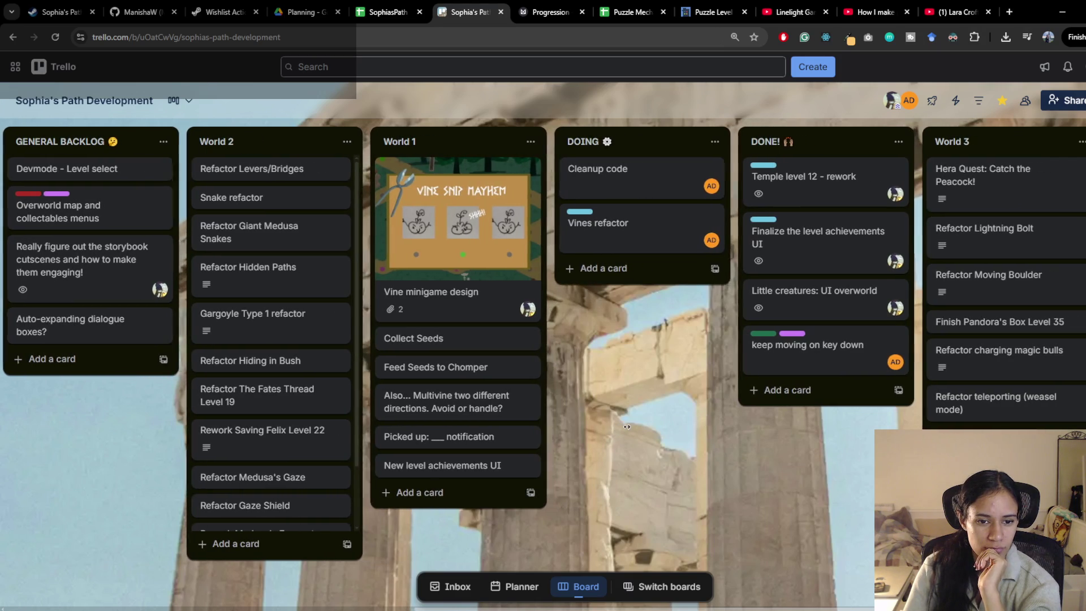
{"action": "mouse_move", "coordinate": [453, 401]}
{"action": "left_mouse_down"}
{"action": "mouse_move", "coordinate": [494, 397]}
{"action": "mouse_move", "coordinate": [132, 374]}
{"action": "mouse_move", "coordinate": [3, 334]}
{"action": "mouse_move", "coordinate": [396, 396]}
{"action": "mouse_move", "coordinate": [23, 391]}
{"action": "mouse_move", "coordinate": [85, 385]}
{"action": "mouse_move", "coordinate": [218, 195]}
{"action": "mouse_move", "coordinate": [441, 208]}
{"action": "mouse_move", "coordinate": [1019, 316]}
{"action": "mouse_move", "coordinate": [735, 430]}
{"action": "mouse_move", "coordinate": [578, 434]}
{"action": "mouse_move", "coordinate": [633, 452]}
{"action": "left_mouse_up"}
{"action": "right_click", "coordinate": [631, 466]}
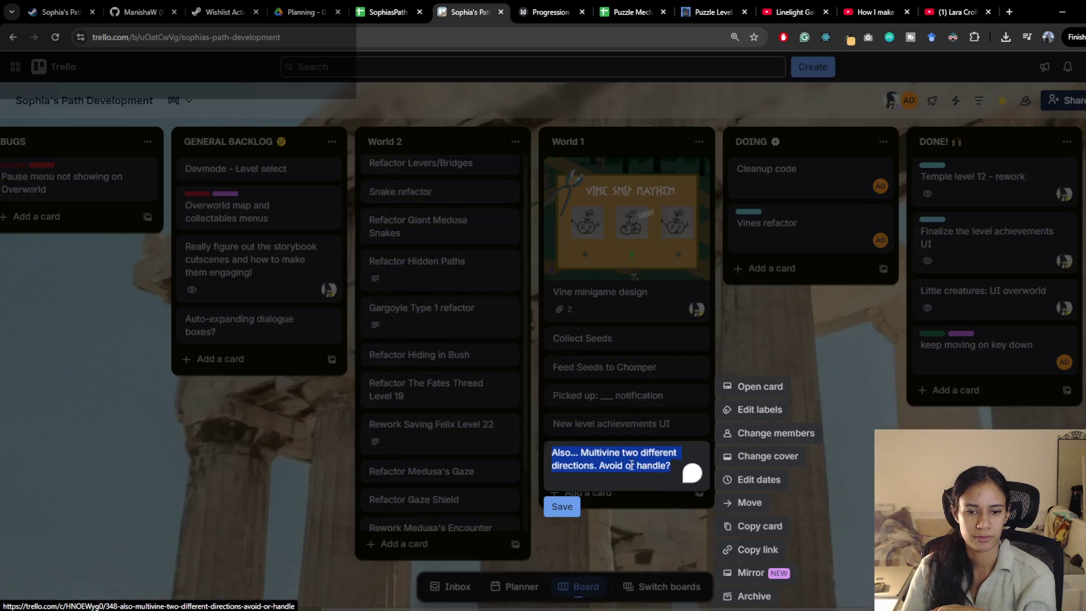
{"action": "left_click", "coordinate": [751, 592]}
Step: Look over the remaining board lists, then switch to the Unity editor
{"action": "scroll", "coordinate": [744, 524], "scroll_direction": "right", "scroll_amount": 1}
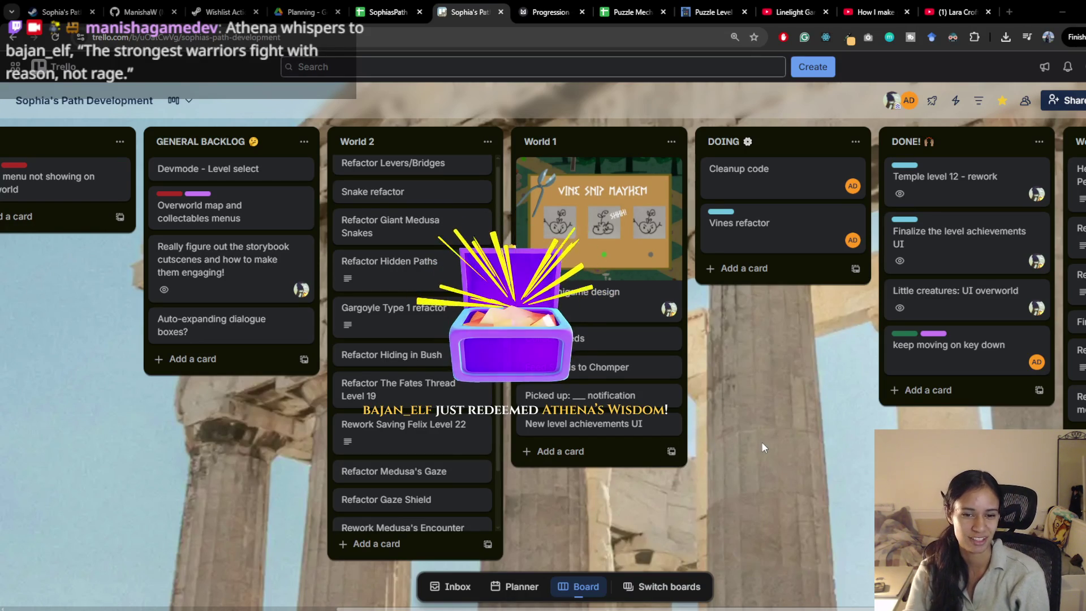
{"action": "scroll", "coordinate": [472, 459], "scroll_direction": "down", "scroll_amount": 2}
{"action": "scroll", "coordinate": [458, 462], "scroll_direction": "up", "scroll_amount": 3}
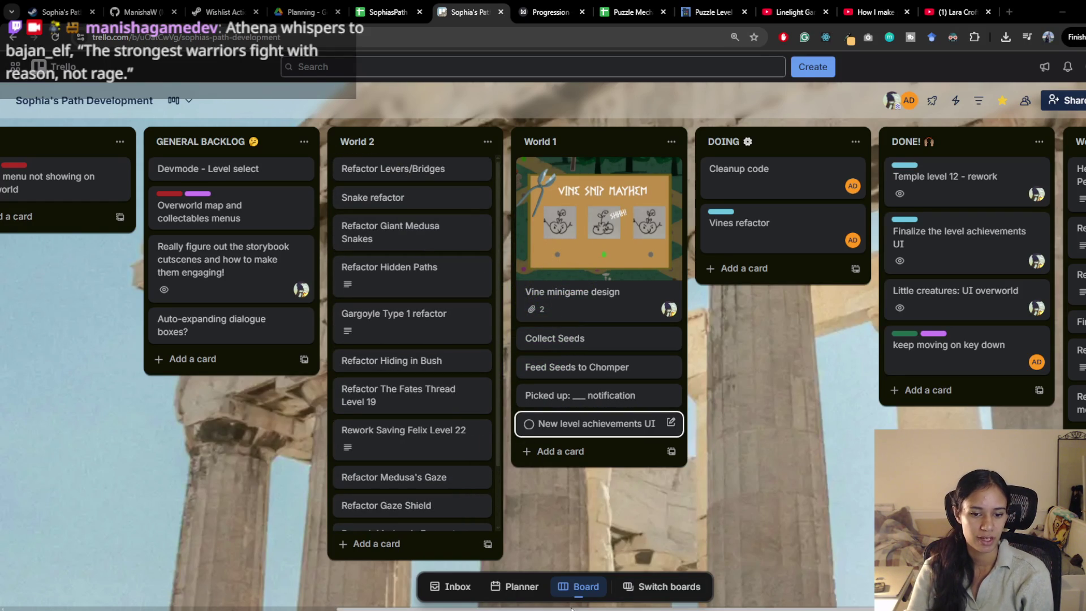
{"action": "scroll", "coordinate": [438, 373], "scroll_direction": "down", "scroll_amount": 1}
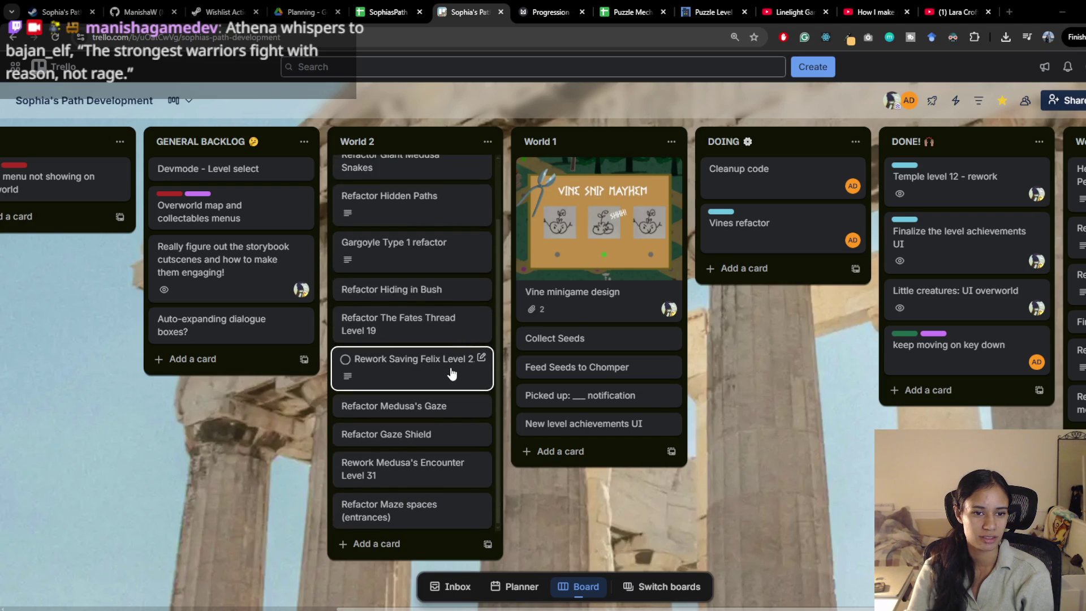
{"action": "scroll", "coordinate": [449, 374], "scroll_direction": "up", "scroll_amount": 1}
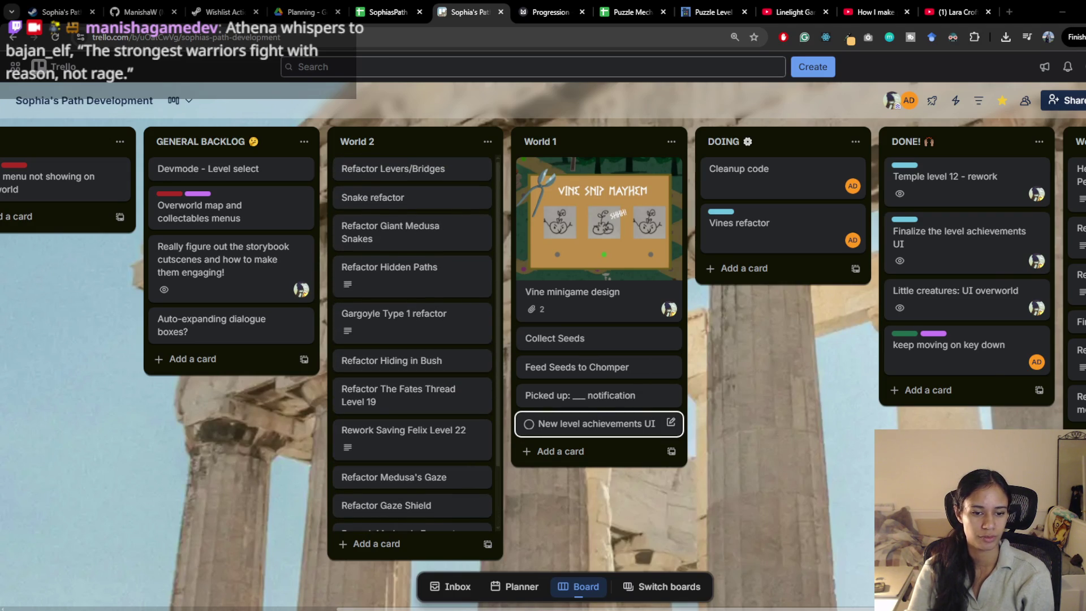
{"action": "key", "text": "alt+Tab"}
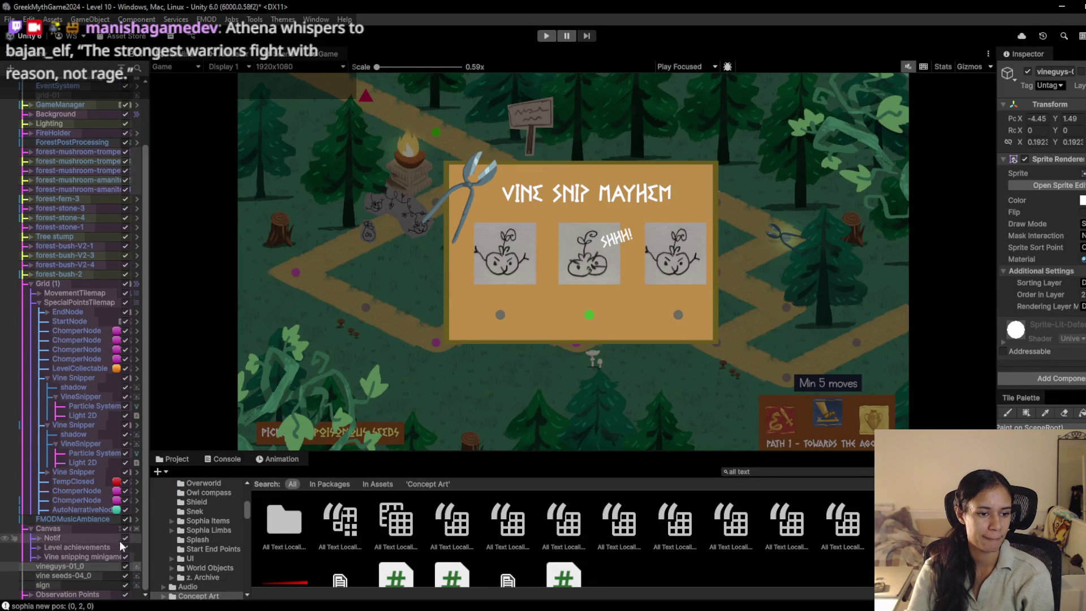
Step: Leave the Vine snipping minigame object deactivated in the Hierarchy, then return to the Trello board
{"action": "left_click", "coordinate": [124, 557]}
{"action": "left_click", "coordinate": [125, 557]}
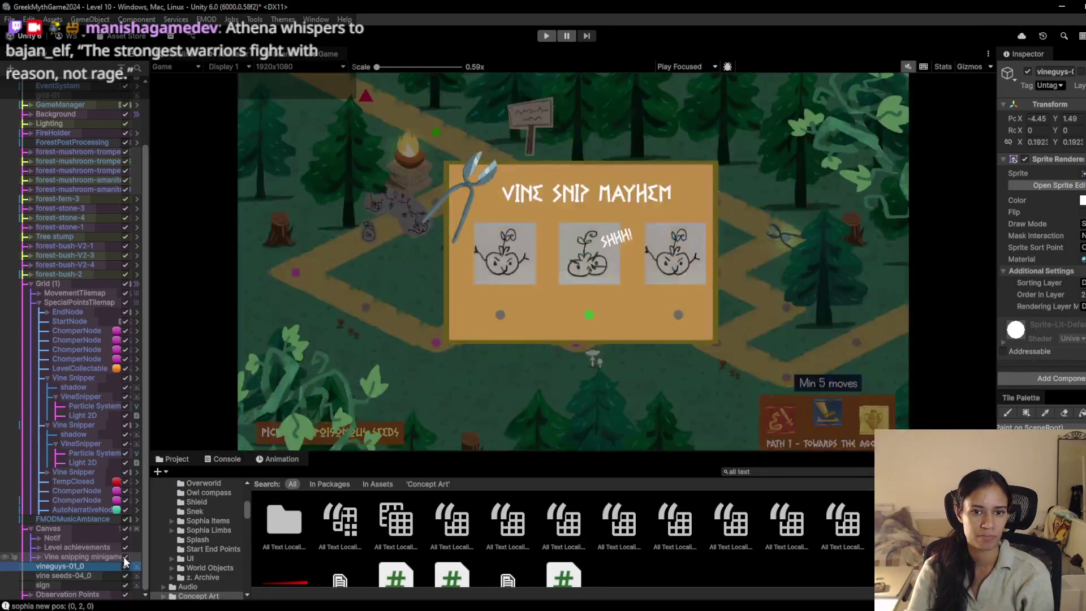
{"action": "left_click", "coordinate": [125, 558]}
{"action": "left_click", "coordinate": [124, 558]}
{"action": "left_click", "coordinate": [125, 558]}
{"action": "left_click", "coordinate": [125, 558]}
{"action": "left_click", "coordinate": [124, 558]}
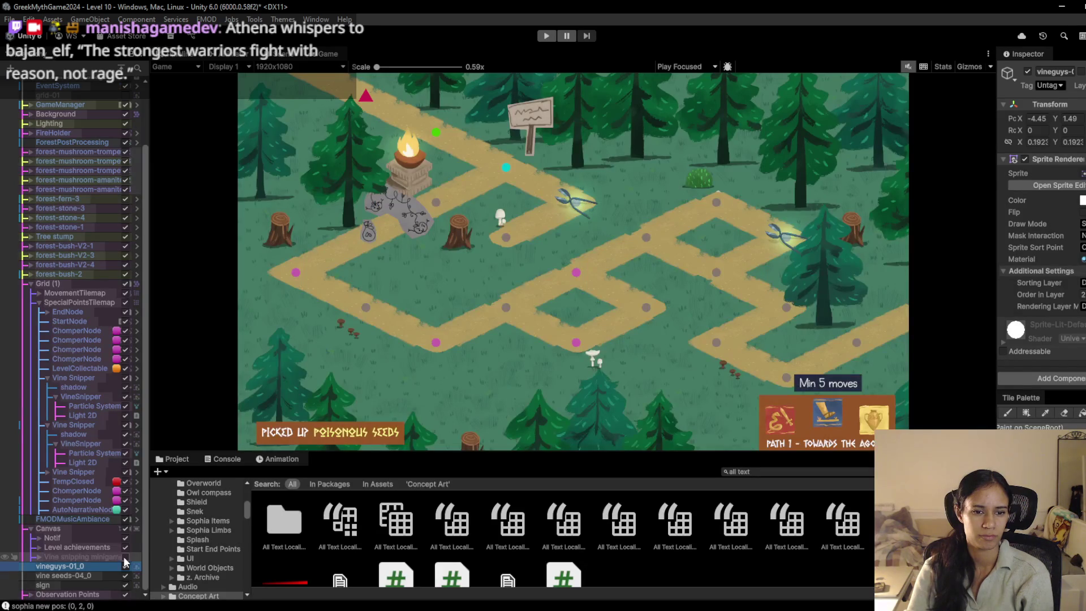
{"action": "mouse_move", "coordinate": [332, 610]}
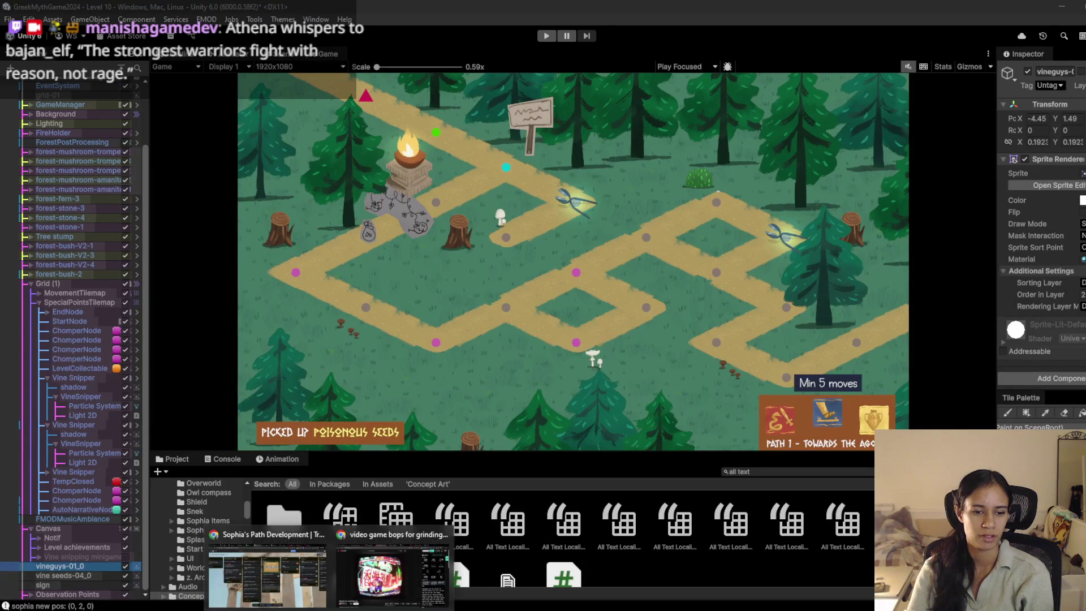
{"action": "left_click", "coordinate": [267, 574]}
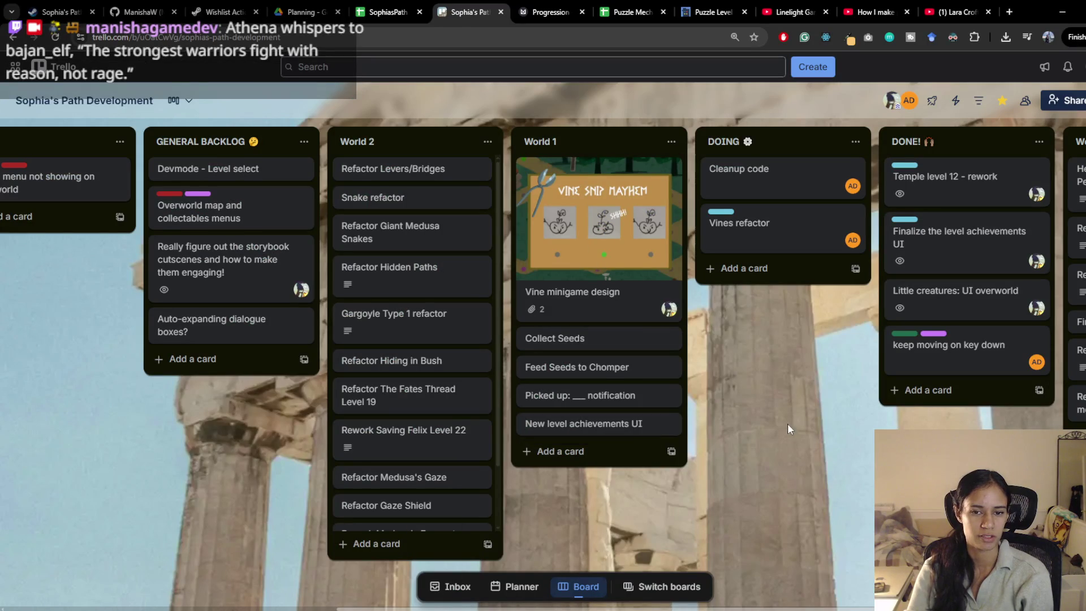
Step: Deselect the World 2 card and switch to the Puzzle Mechanics spreadsheet
{"action": "left_click", "coordinate": [718, 402]}
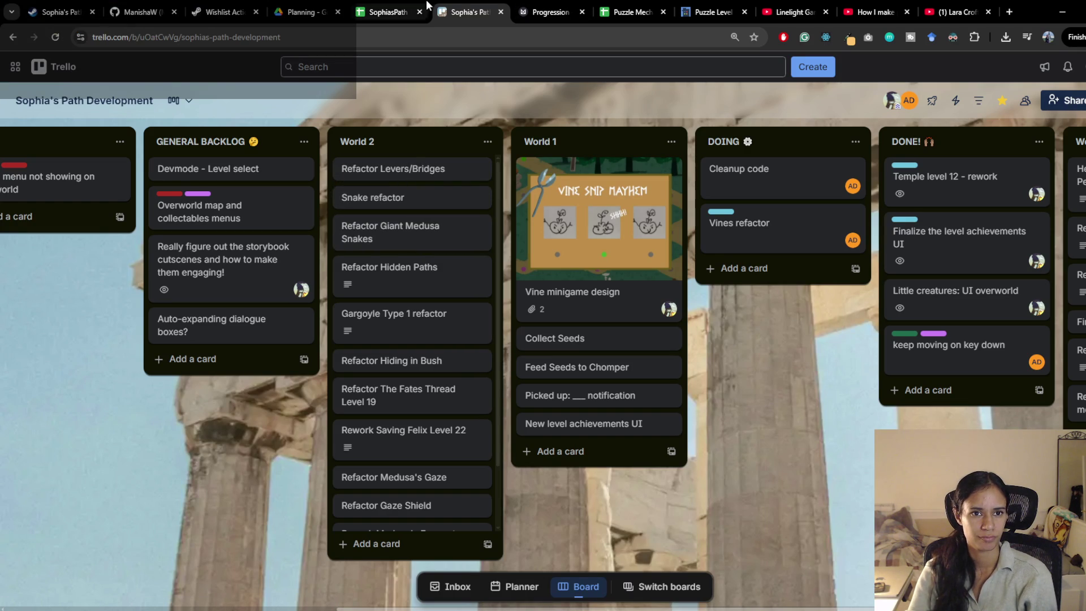
{"action": "left_click", "coordinate": [629, 4]}
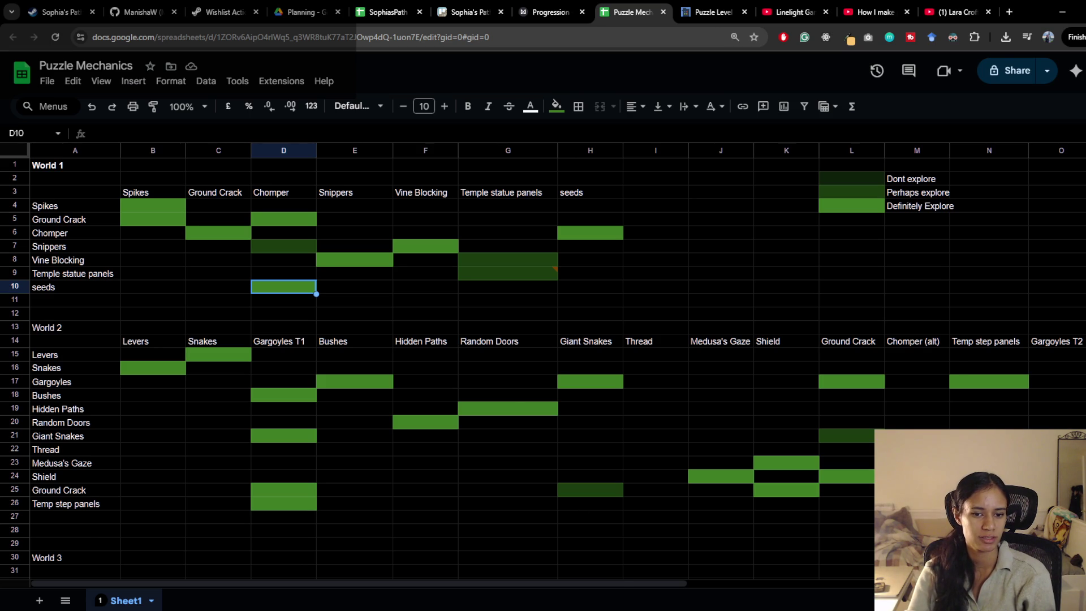
{"action": "left_click", "coordinate": [560, 571]}
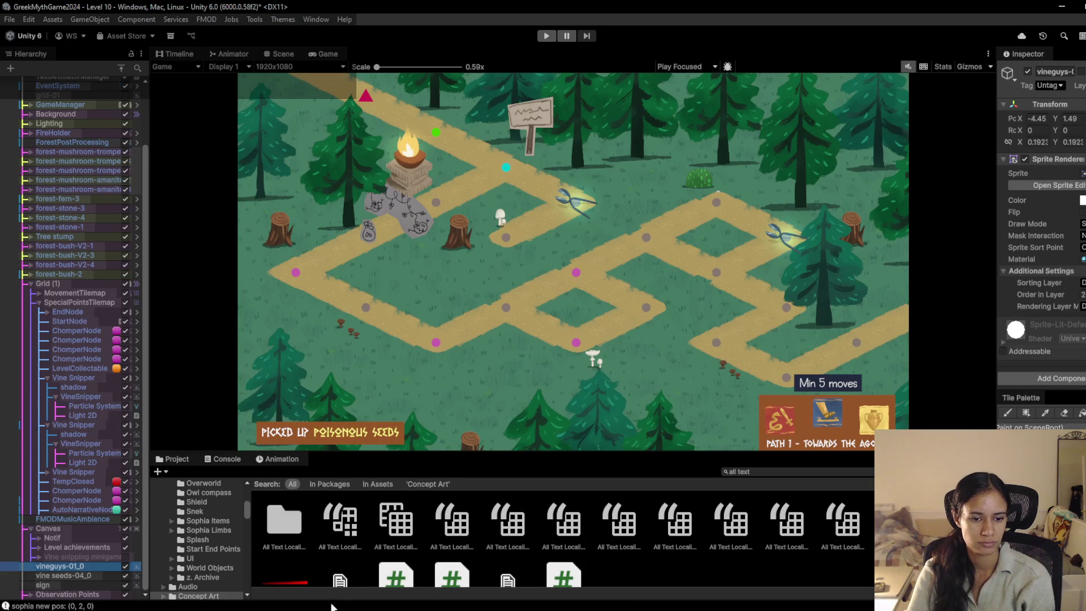
{"action": "mouse_move", "coordinate": [331, 604]}
{"action": "left_click", "coordinate": [304, 574]}
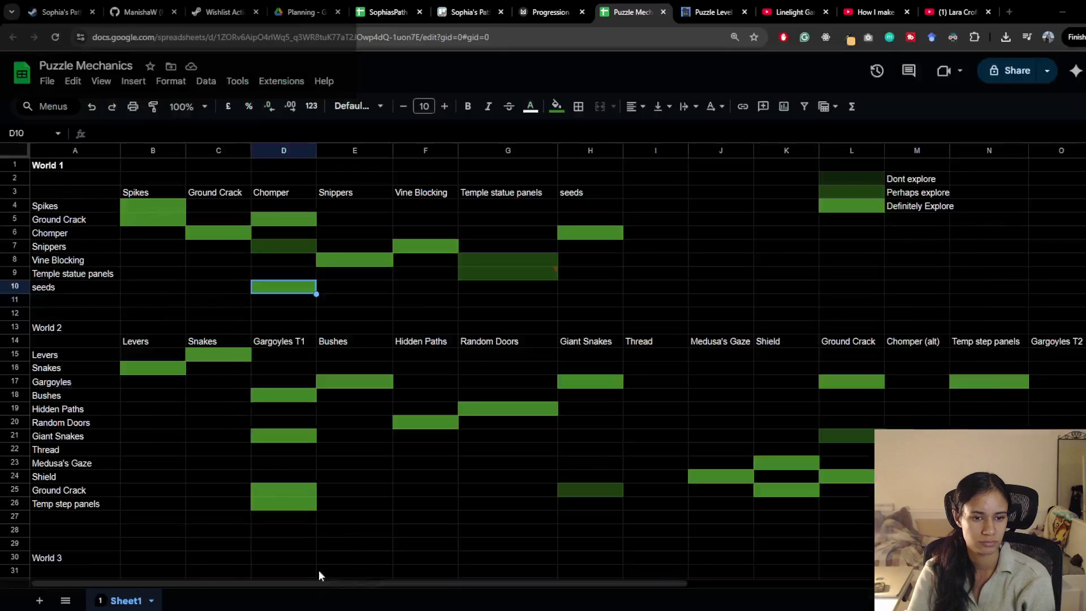
{"action": "scroll", "coordinate": [116, 336], "scroll_direction": "down", "scroll_amount": 2}
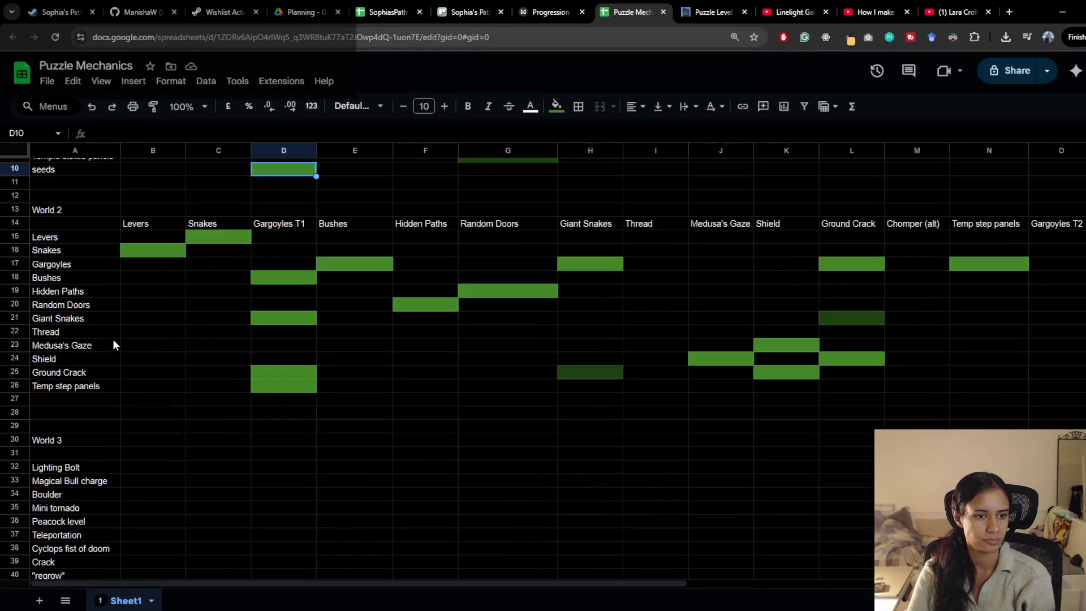
{"action": "left_click", "coordinate": [107, 239]}
{"action": "left_click", "coordinate": [206, 237]}
{"action": "left_click", "coordinate": [151, 251]}
{"action": "left_click", "coordinate": [193, 236]}
{"action": "left_click", "coordinate": [164, 254]}
{"action": "left_click", "coordinate": [215, 240]}
{"action": "left_click", "coordinate": [161, 254]}
{"action": "left_click", "coordinate": [195, 236]}
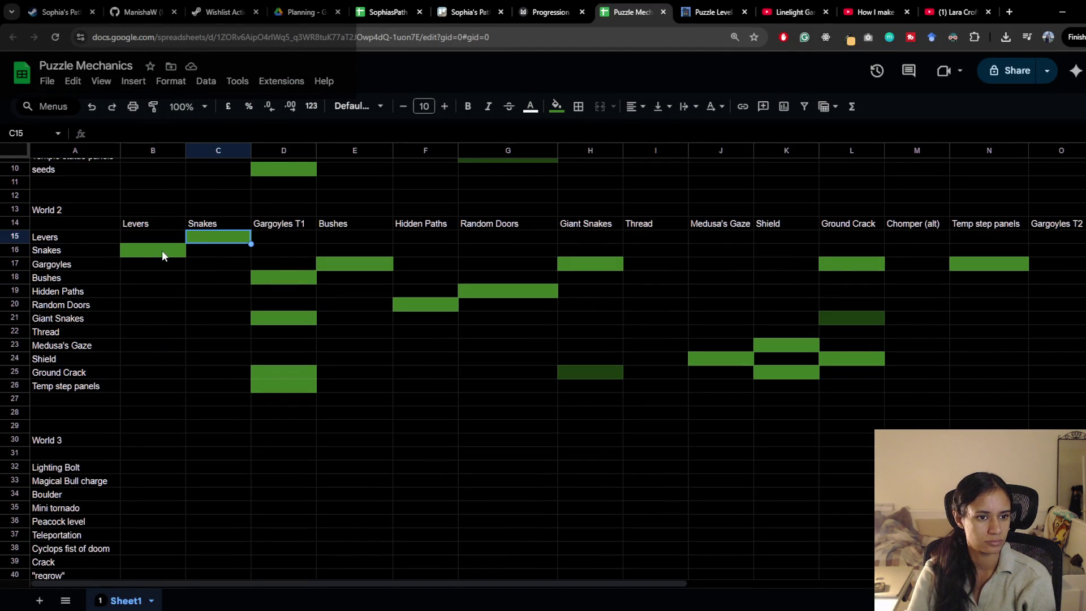
{"action": "left_click", "coordinate": [162, 250]}
{"action": "left_click", "coordinate": [175, 237]}
{"action": "left_click", "coordinate": [199, 240]}
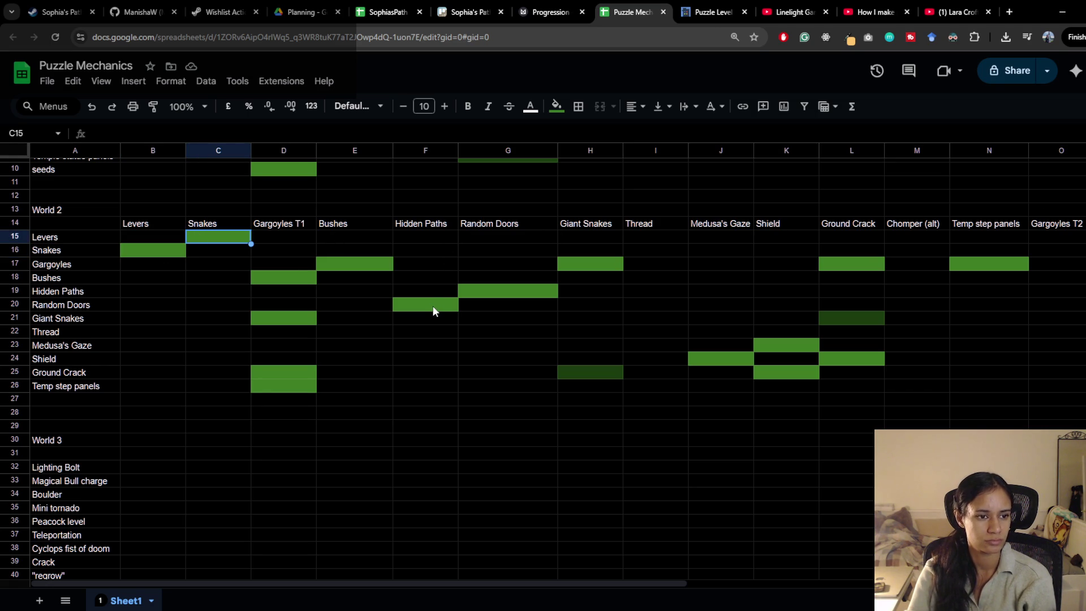
{"action": "left_click", "coordinate": [86, 331]}
{"action": "left_click", "coordinate": [557, 6]}
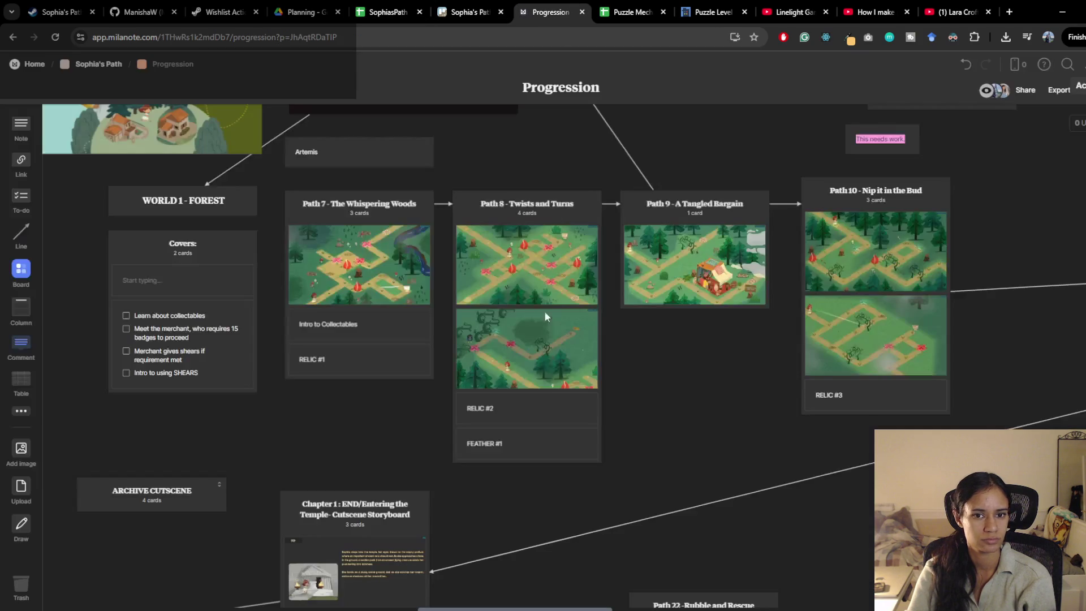
Step: Pan the Milanote Progression board to the World 1 paths and Path 9, then return to Trello
{"action": "left_click_drag", "start_coordinate": [436, 423], "coordinate": [486, 388]}
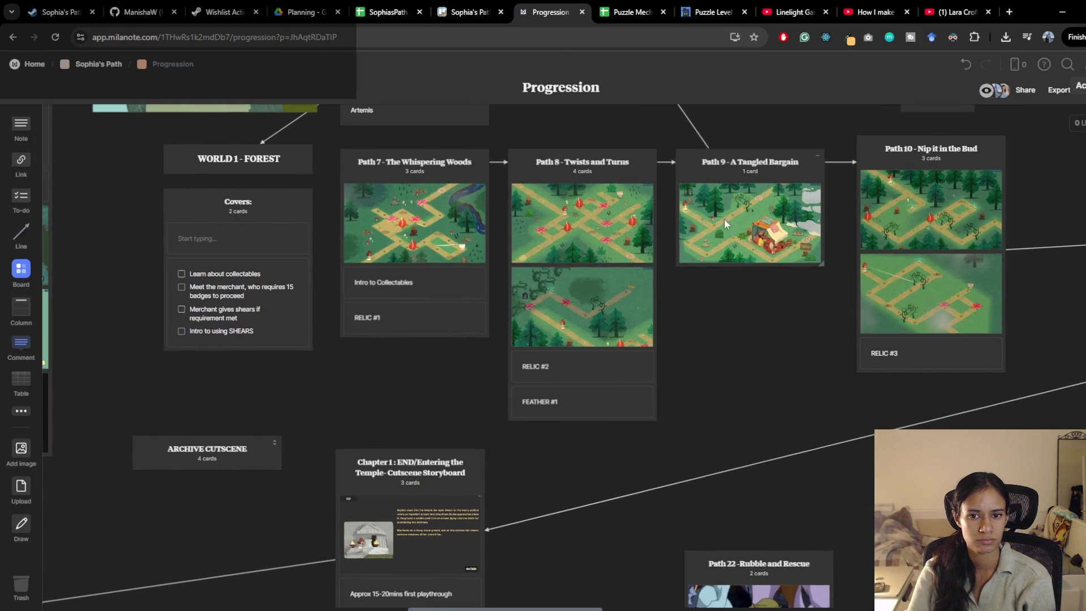
{"action": "left_click", "coordinate": [769, 212]}
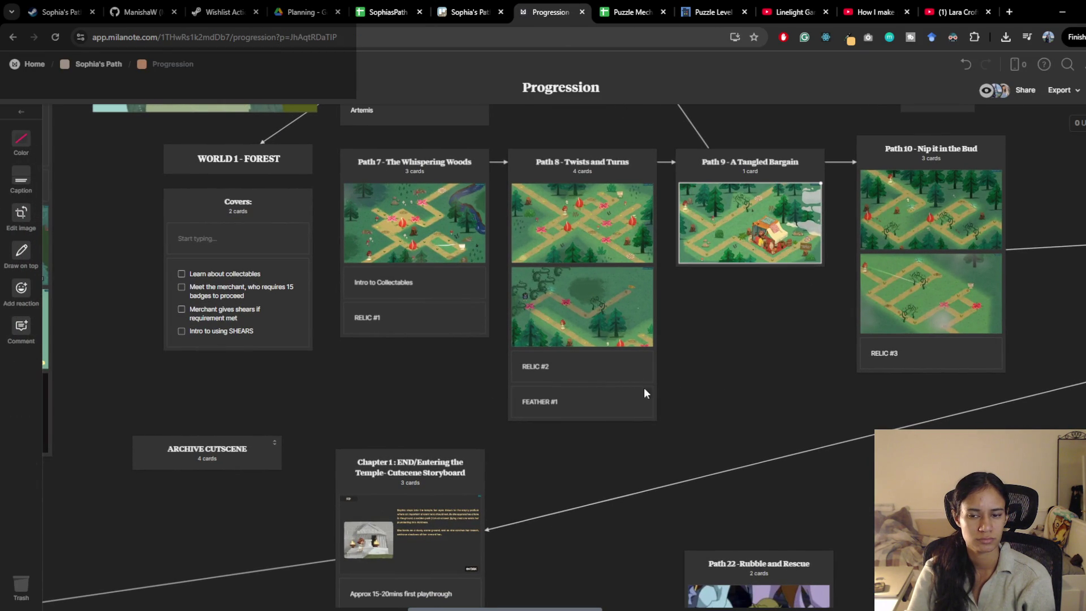
{"action": "mouse_move", "coordinate": [378, 390]}
{"action": "left_mouse_down"}
{"action": "mouse_move", "coordinate": [414, 363]}
{"action": "mouse_move", "coordinate": [362, 389]}
{"action": "left_mouse_up"}
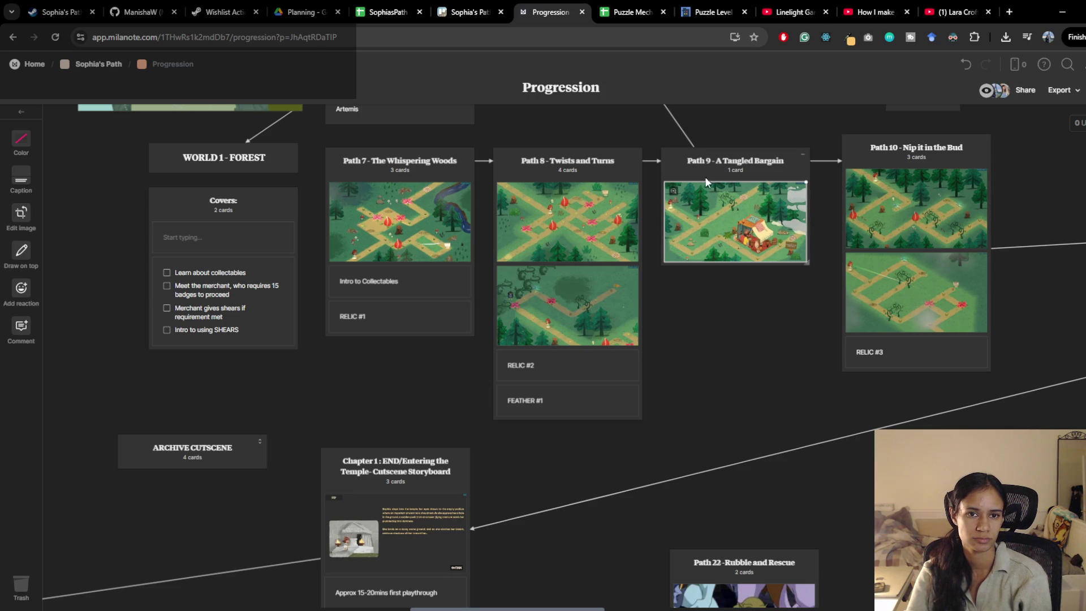
{"action": "left_click", "coordinate": [470, 12]}
{"action": "left_click", "coordinate": [594, 451]}
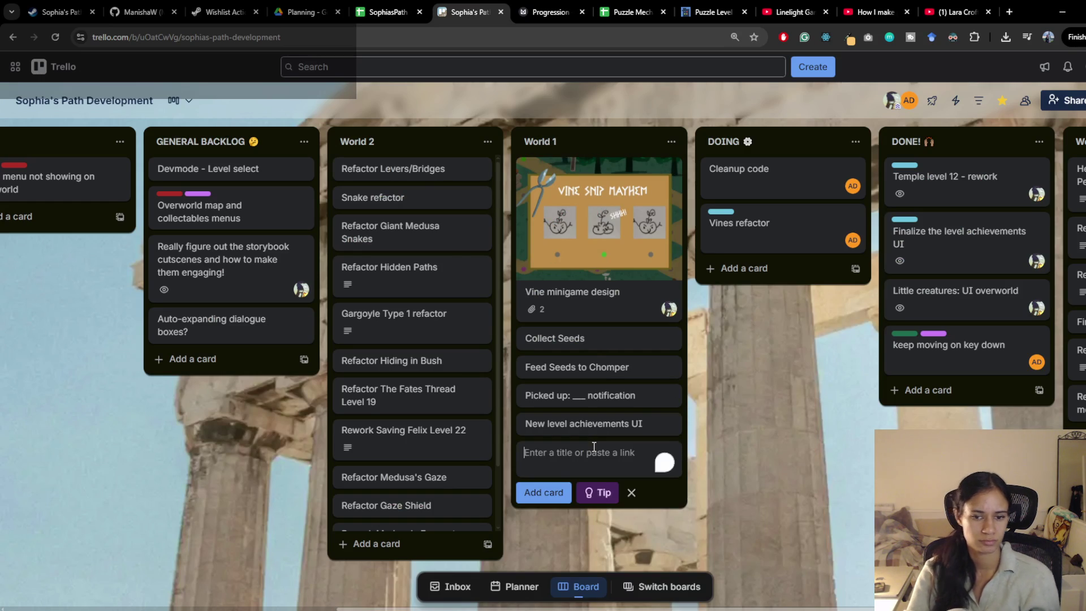
Step: Create the 'Merchant, count badges animation' card in World 1 and open its description field
{"action": "type", "text": "Merchant"}
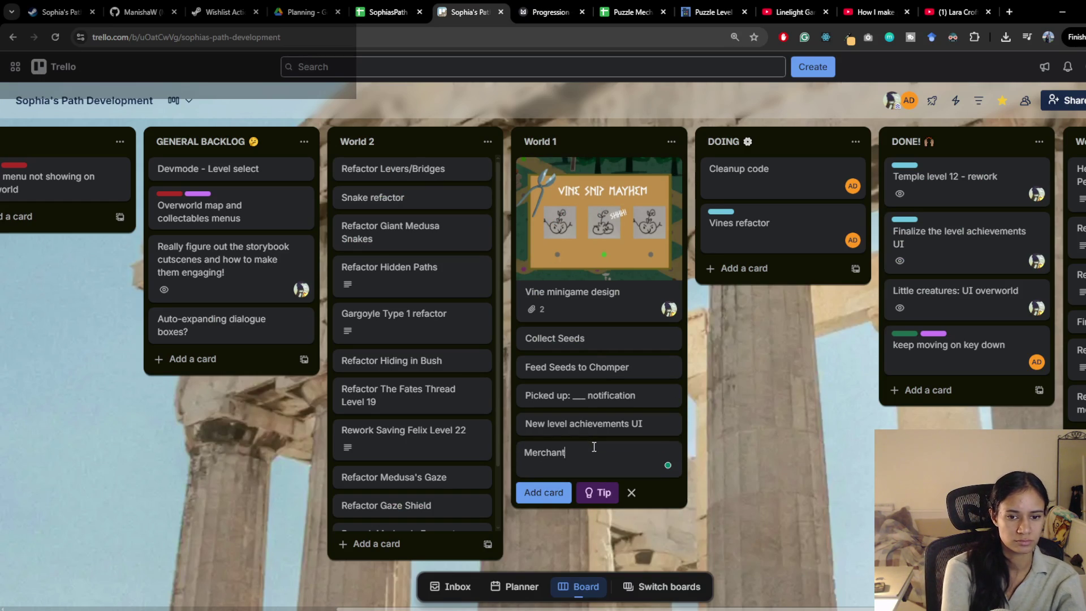
{"action": "type", "text": ", cou"}
{"action": "type", "text": " da"}
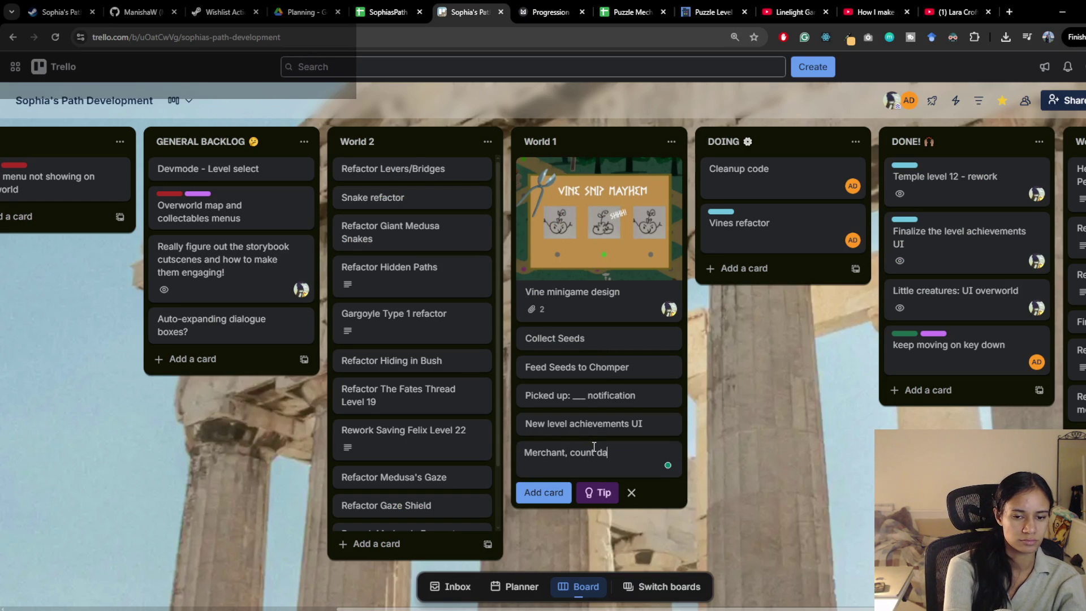
{"action": "key", "text": "BackSpace"}
{"action": "key", "text": "BackSpace"}
{"action": "type", "text": "badges animation"}
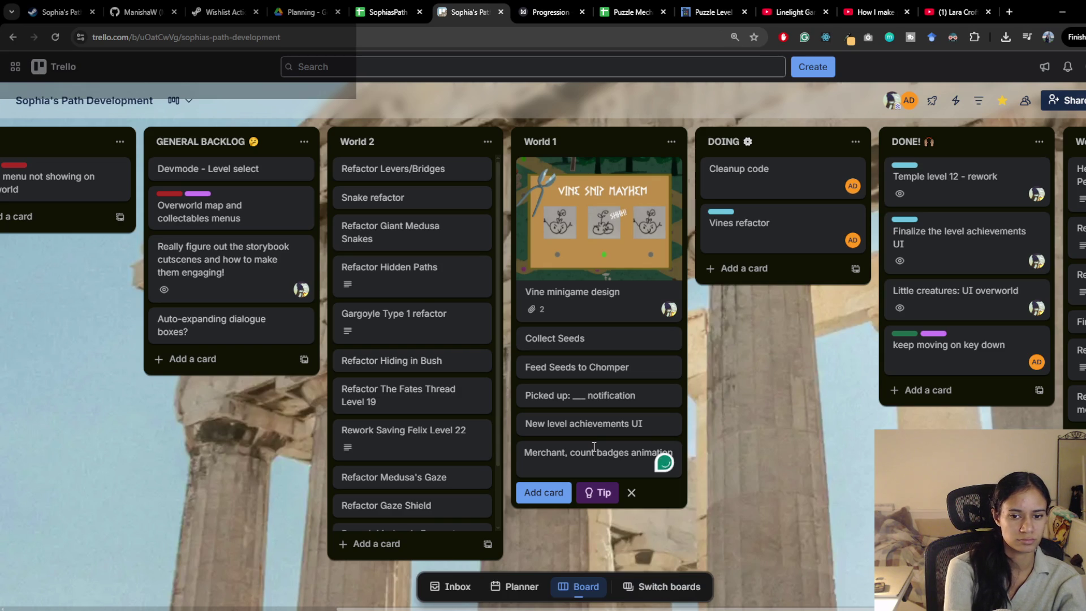
{"action": "left_click", "coordinate": [789, 415]}
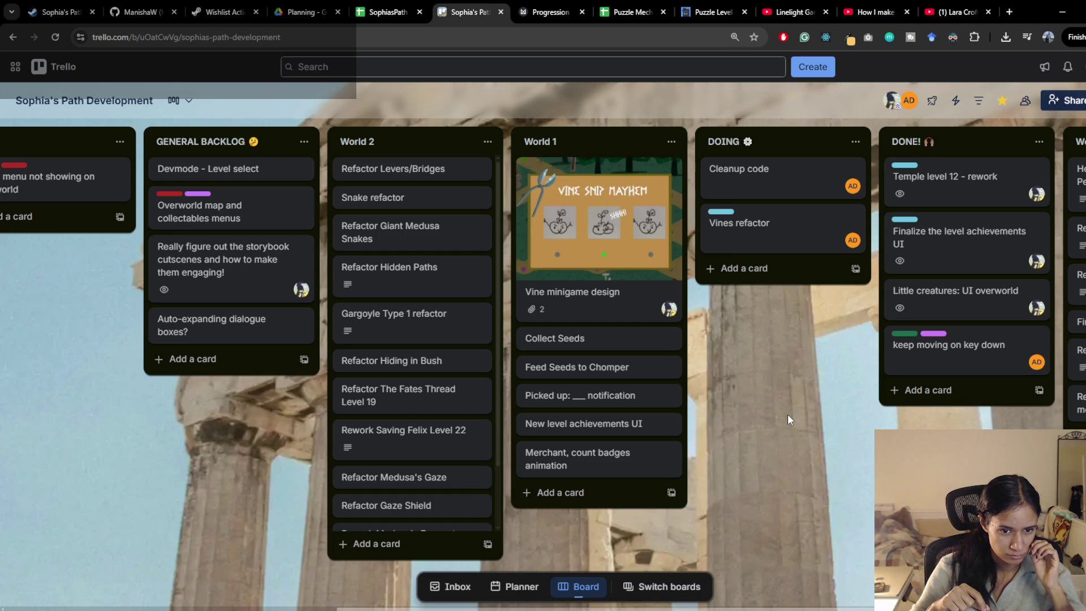
{"action": "left_click", "coordinate": [602, 459]}
{"action": "left_click", "coordinate": [466, 249]}
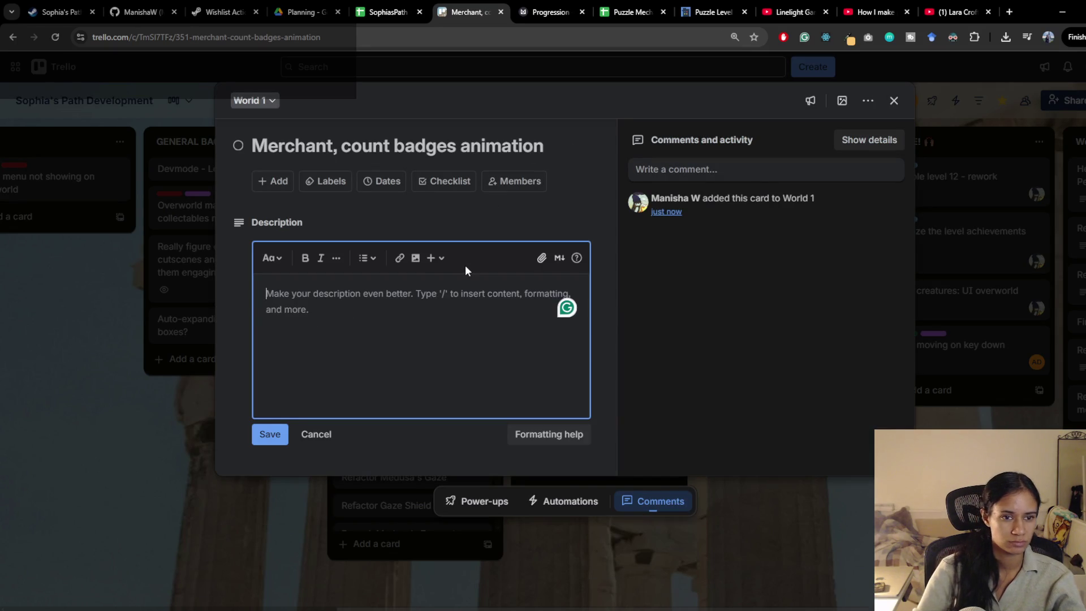
Step: Save the Merchant card description 'Make it suspenseful... slow down count near the actual amount'
{"action": "type", "text": "Make it s"}
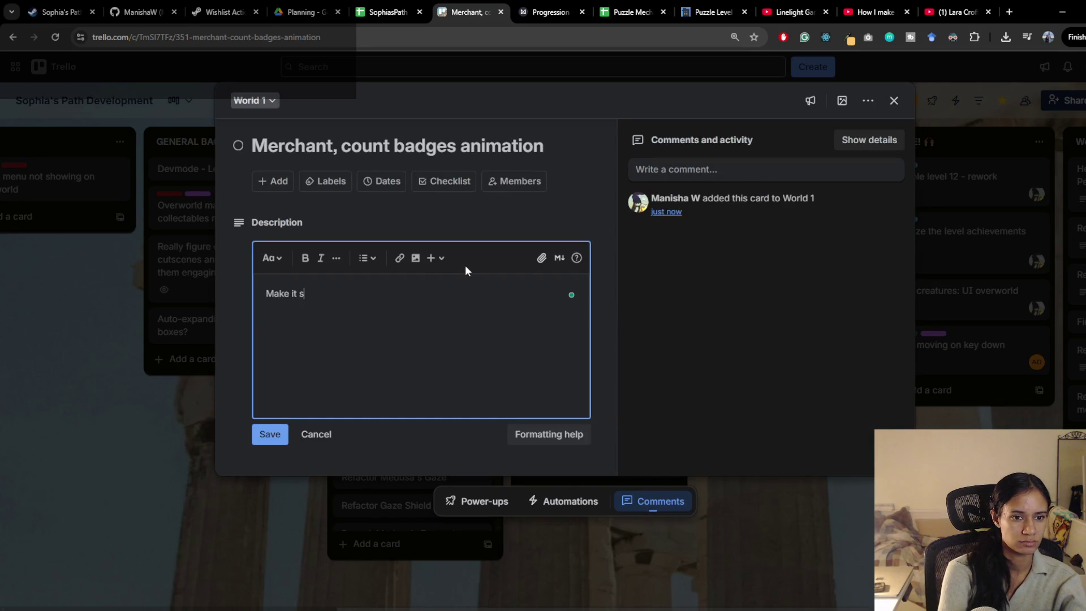
{"action": "type", "text": "uspensef"}
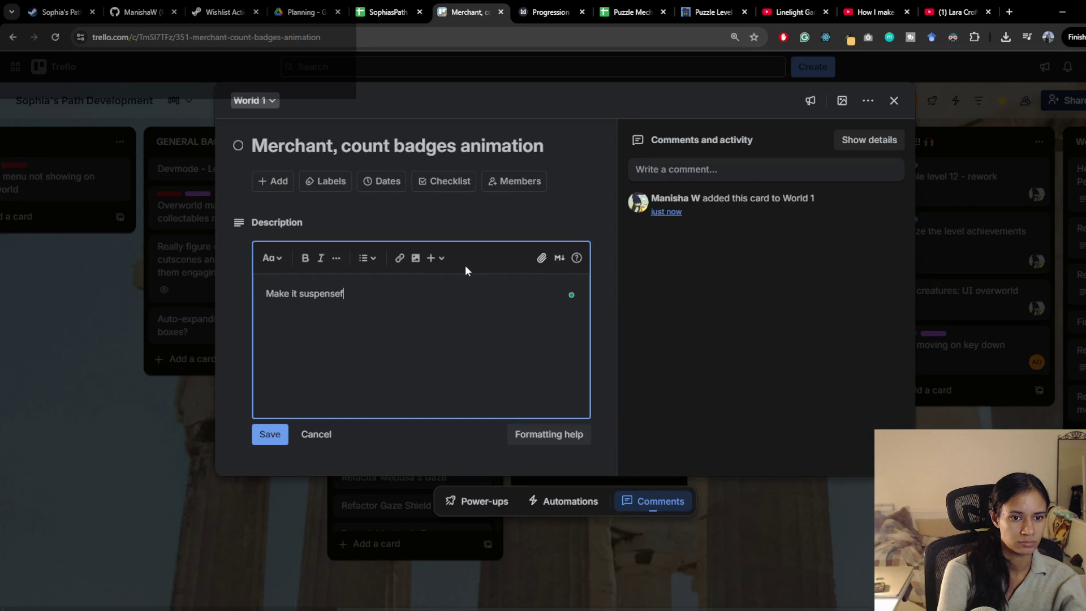
{"action": "type", "text": "ul... s"}
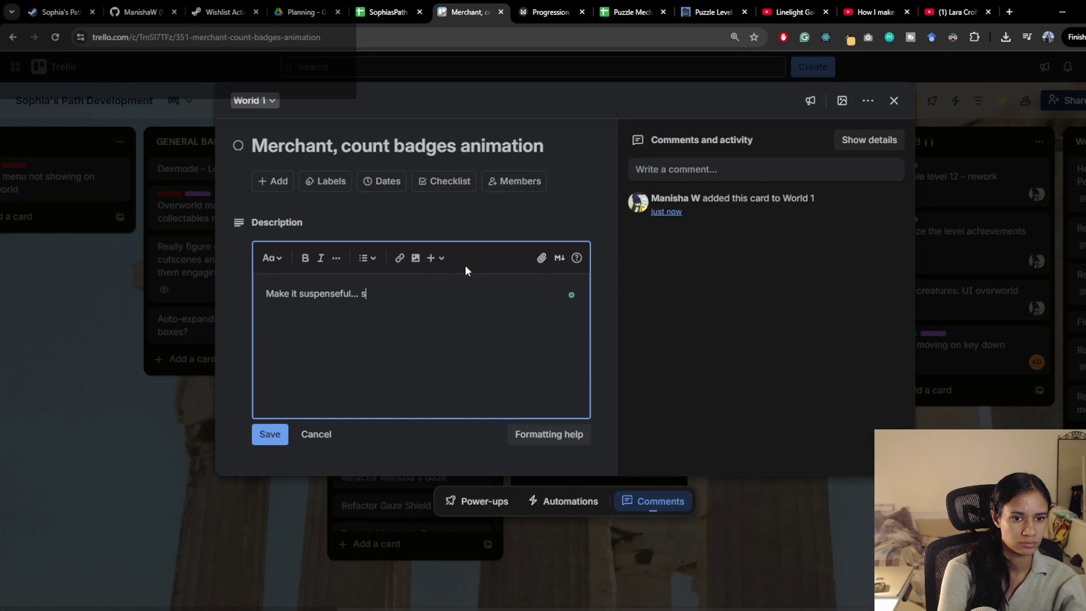
{"action": "type", "text": "low down near"}
{"action": "type", "text": " the ac"}
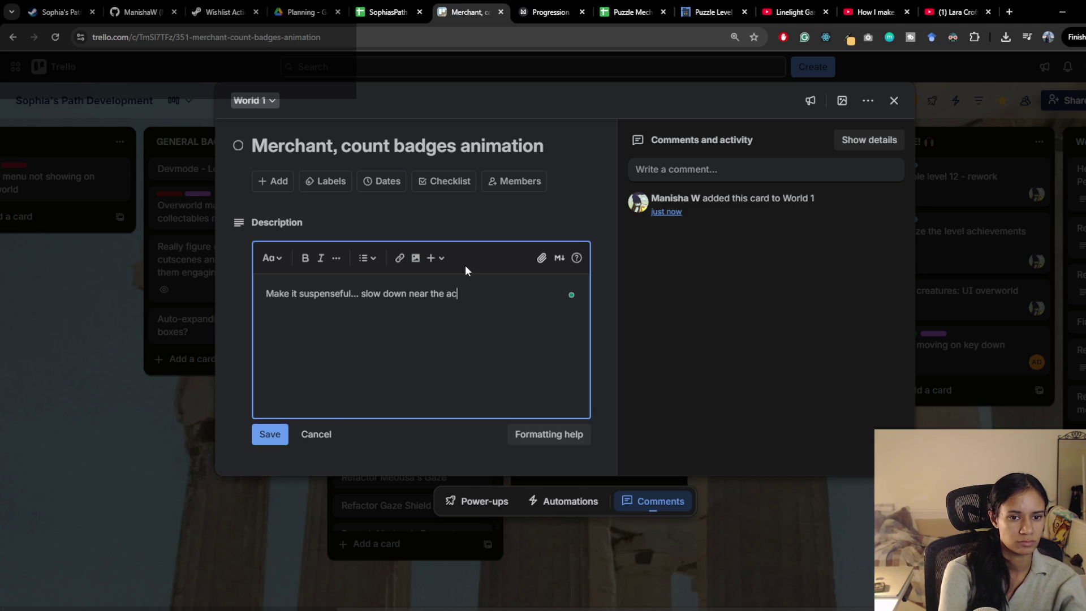
{"action": "key", "text": "BackSpace"}
{"action": "type", "text": "ctual amo"}
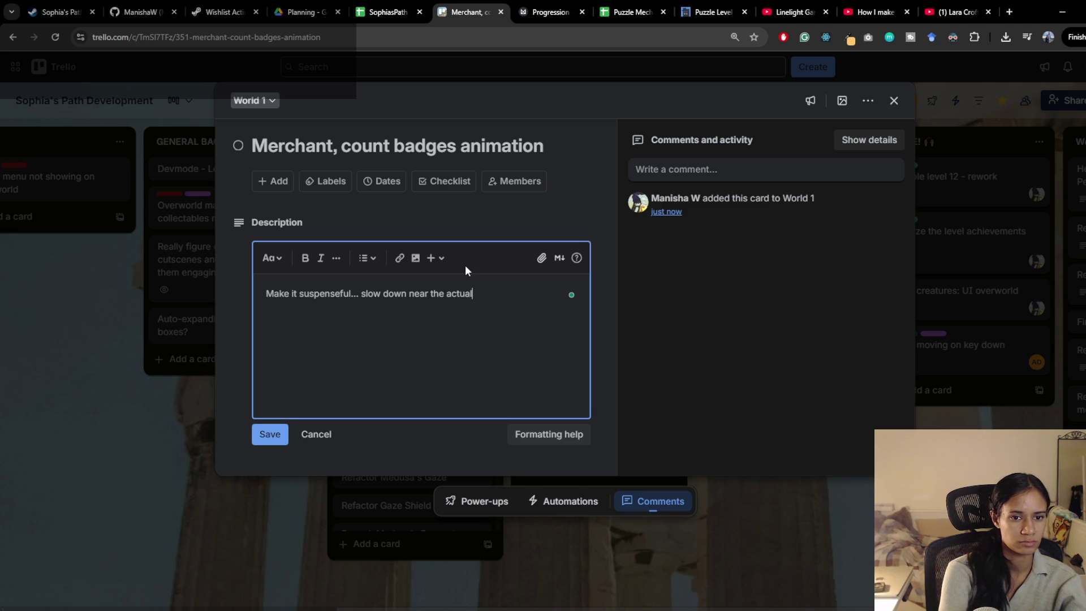
{"action": "type", "text": "unt"}
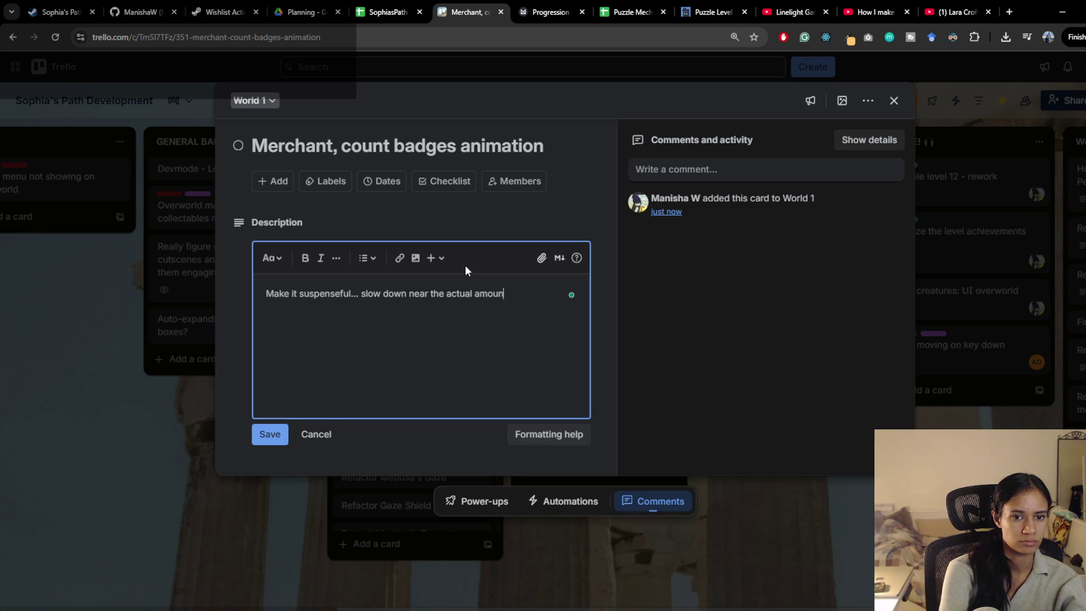
{"action": "key", "text": "ctrl+Left"}
{"action": "key", "text": "ctrl+Left"}
{"action": "key", "text": "ctrl+Left"}
{"action": "type", "text": "count"}
{"action": "key", "text": "ctrl+Return"}
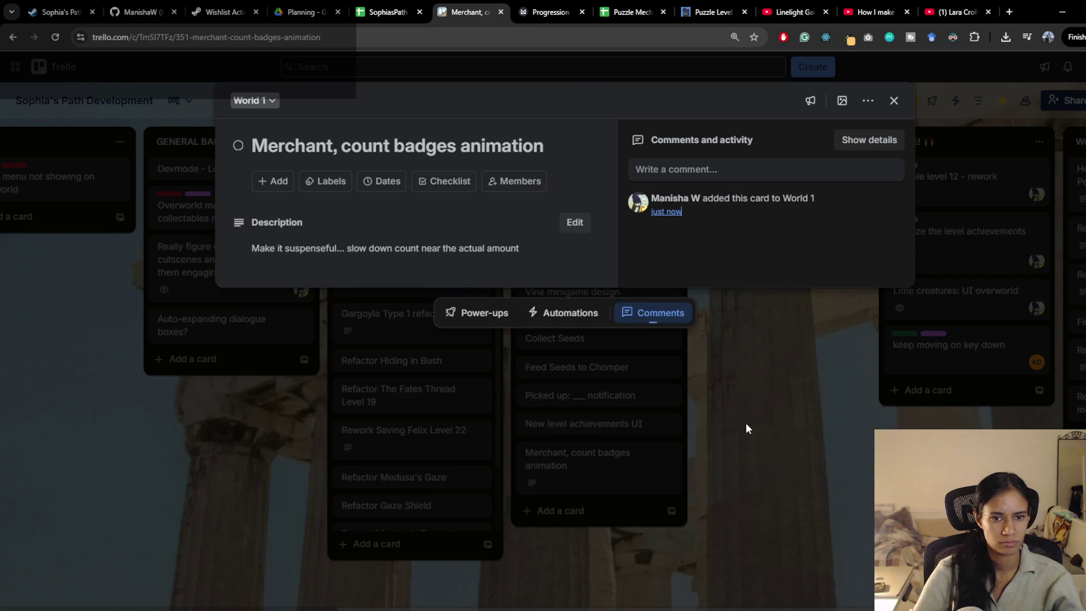
{"action": "left_click", "coordinate": [746, 422]}
Step: Scroll through the World 2 list, then glance at the Puzzle Mechanics sheet and Milanote Progression board
{"action": "scroll", "coordinate": [447, 497], "scroll_direction": "down", "scroll_amount": 1}
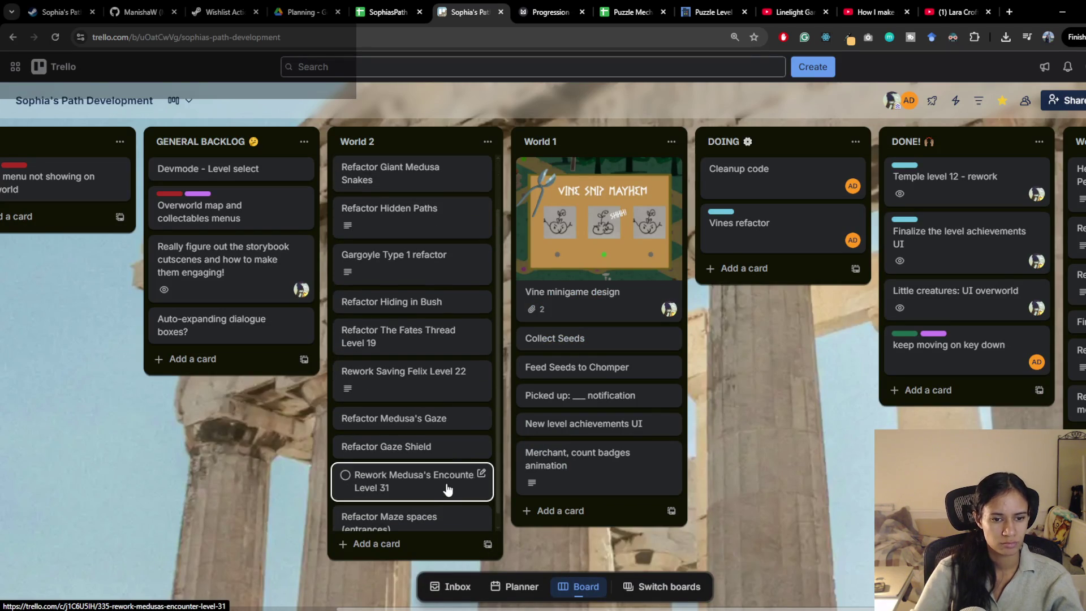
{"action": "scroll", "coordinate": [450, 487], "scroll_direction": "down", "scroll_amount": 1}
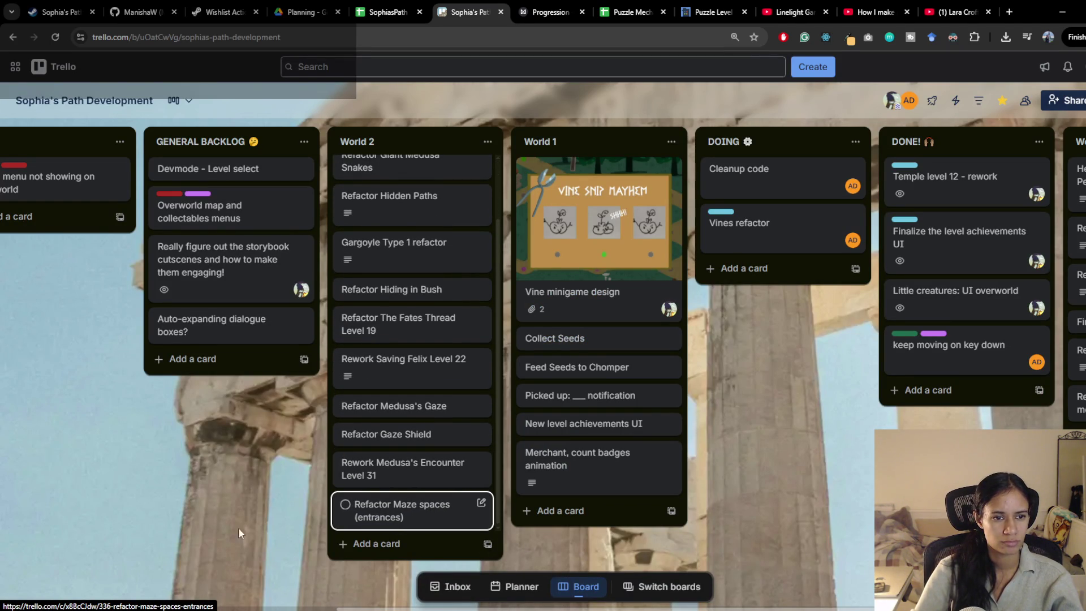
{"action": "scroll", "coordinate": [227, 480], "scroll_direction": "left", "scroll_amount": 2}
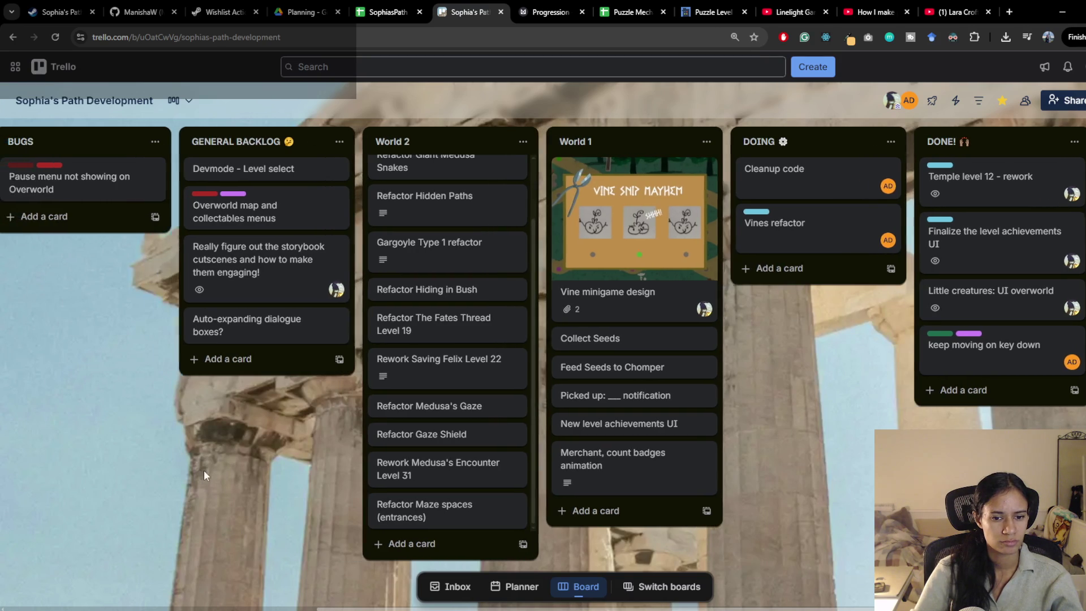
{"action": "left_click", "coordinate": [628, 10]}
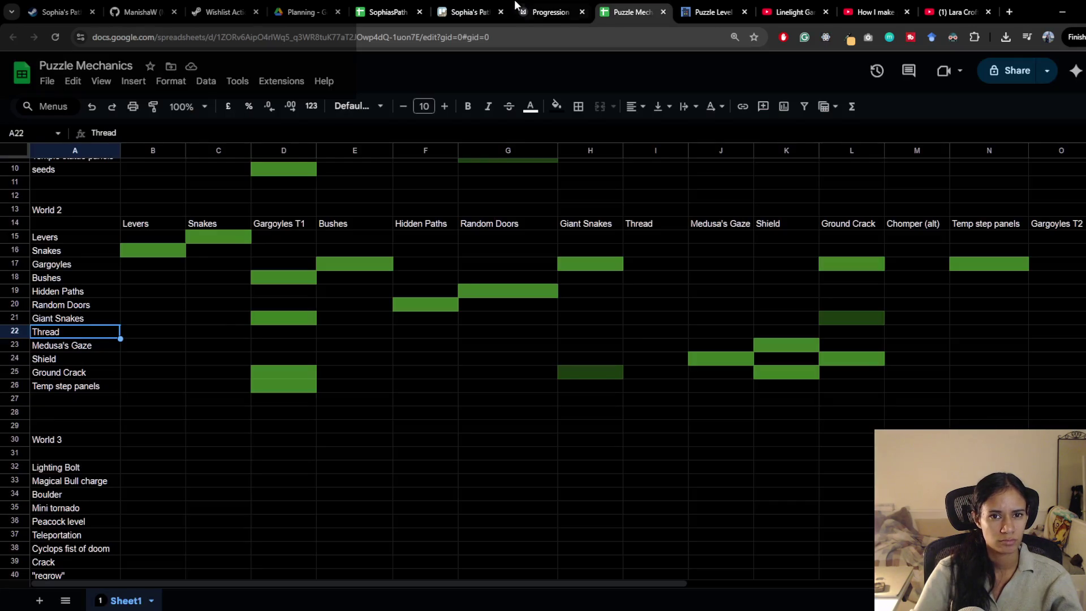
{"action": "left_click", "coordinate": [544, 5]}
Step: Add a 'More moments:' card to the NOTES list and drag it to the top
{"action": "mouse_move", "coordinate": [710, 432]}
{"action": "left_mouse_down"}
{"action": "mouse_move", "coordinate": [477, 447]}
{"action": "mouse_move", "coordinate": [478, 458]}
{"action": "left_mouse_up"}
{"action": "key", "text": "ctrl+Page_Up"}
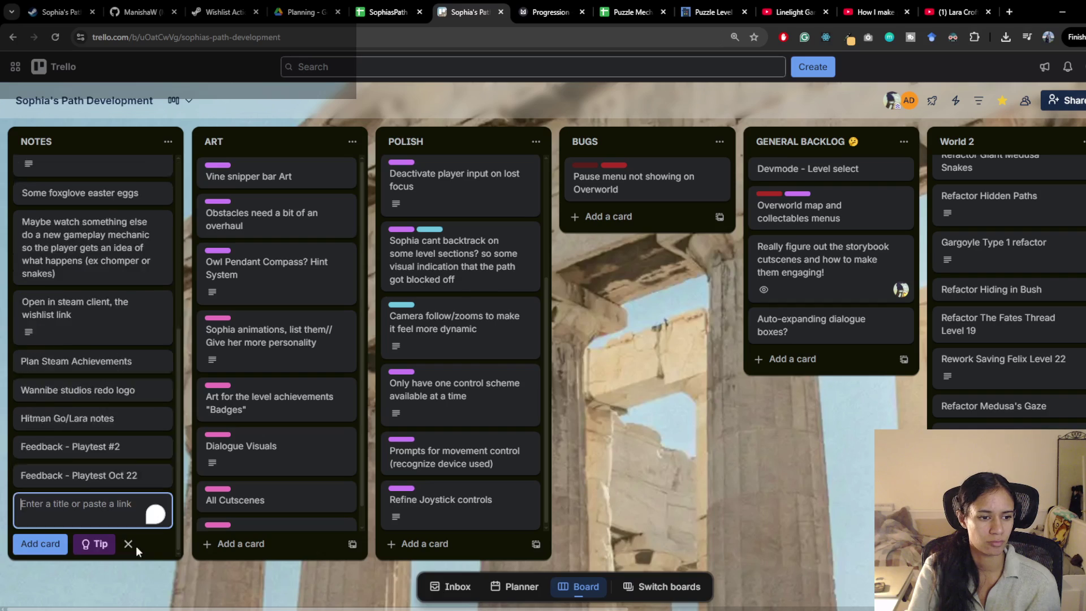
{"action": "type", "text": "More records"}
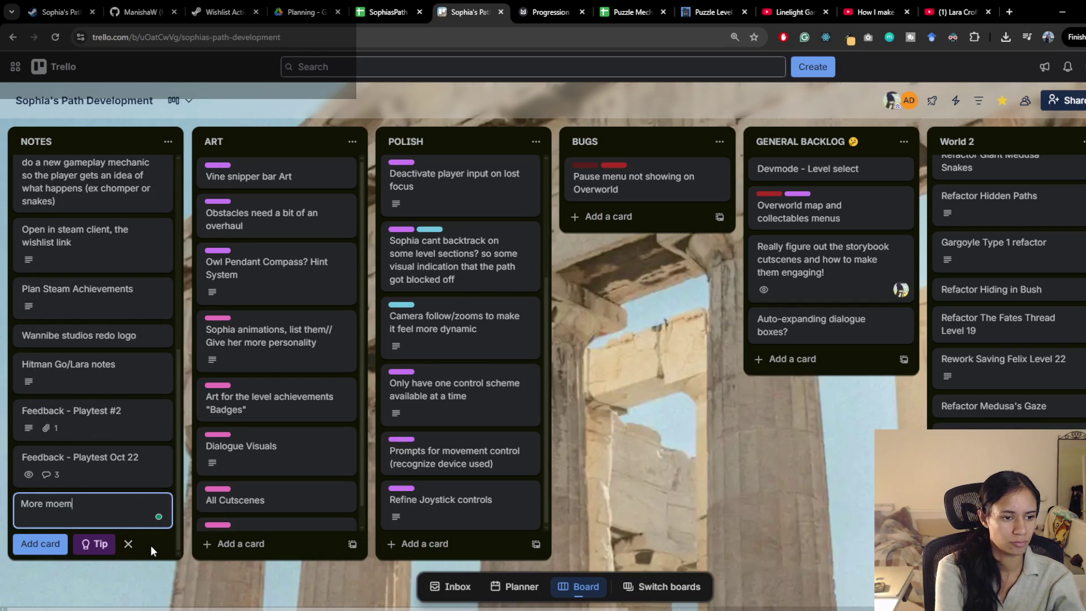
{"action": "key", "text": "ctrl+BackSpace"}
{"action": "type", "text": "moments:"}
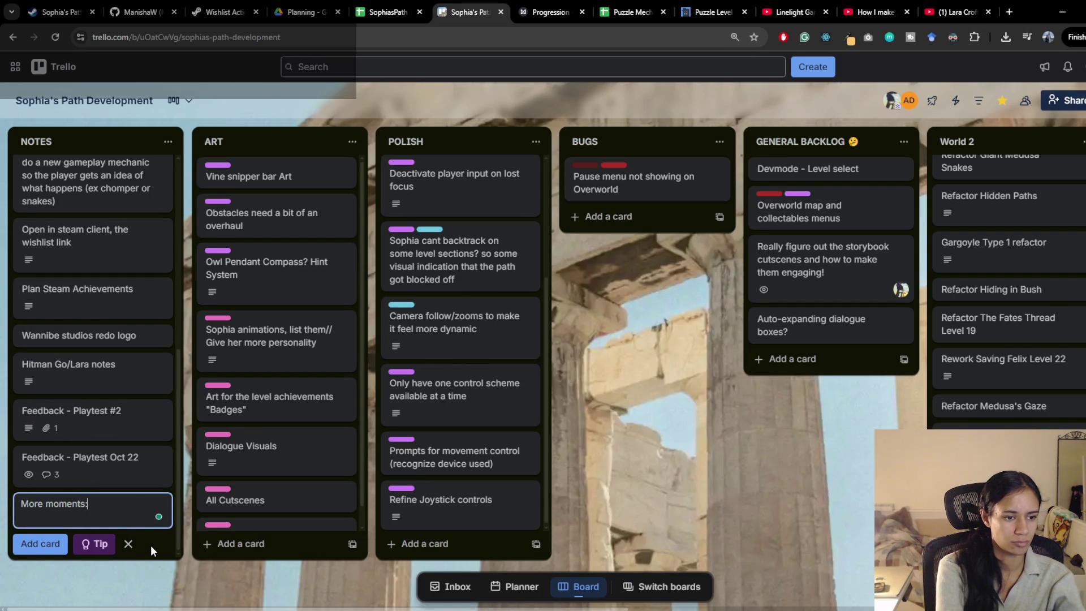
{"action": "key", "text": "BackSpace"}
{"action": "key", "text": "Return"}
{"action": "mouse_move", "coordinate": [62, 475]}
{"action": "left_mouse_down"}
{"action": "mouse_move", "coordinate": [314, 428]}
{"action": "mouse_move", "coordinate": [129, 215]}
{"action": "mouse_move", "coordinate": [125, 168]}
{"action": "left_mouse_up"}
Step: Open the NOTES card about watching other gameplay mechanics, then close it
{"action": "scroll", "coordinate": [91, 165], "scroll_direction": "down", "scroll_amount": 5}
{"action": "left_click", "coordinate": [92, 165]}
{"action": "left_click", "coordinate": [104, 192]}
{"action": "scroll", "coordinate": [119, 237], "scroll_direction": "up", "scroll_amount": 4}
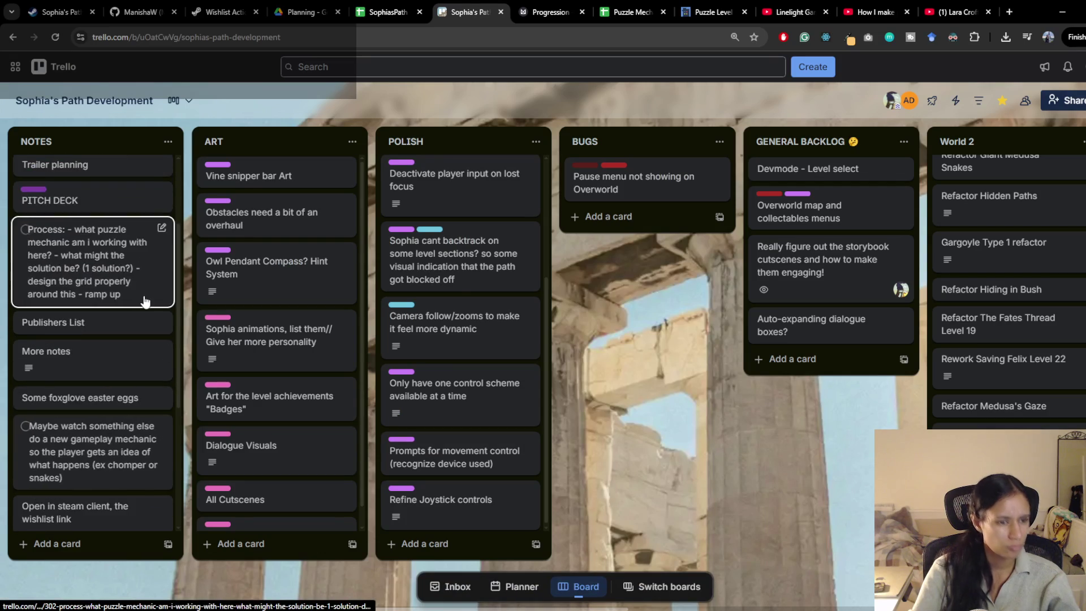